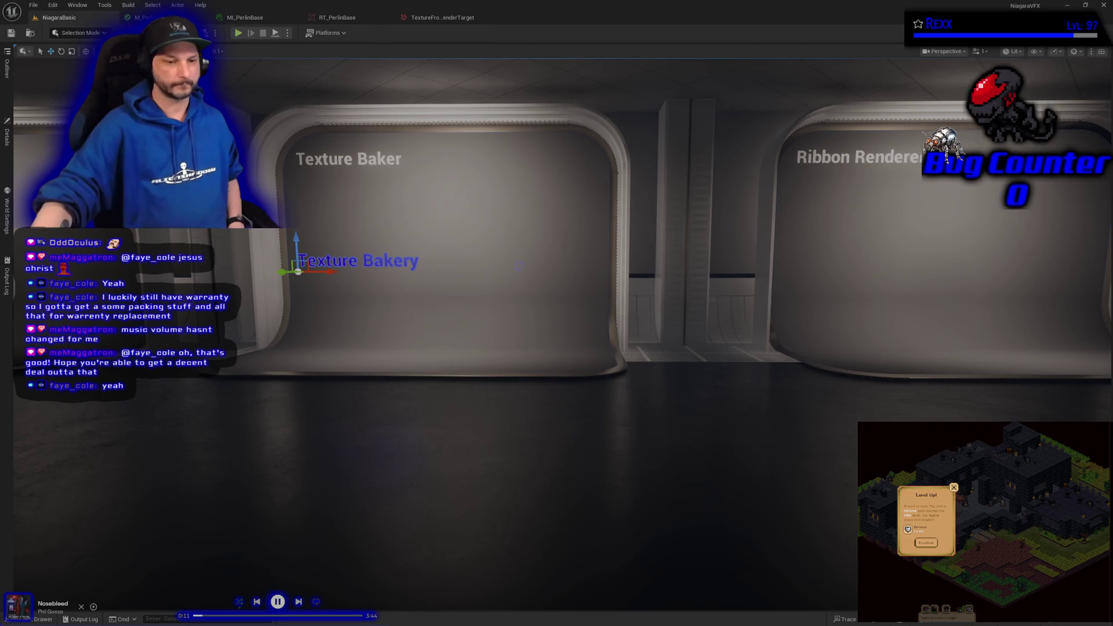
Step: Open the Content Drawer on Textures/Noise/PerlinNoise, showing its six Perlin noise assets
key(ctrl+space)
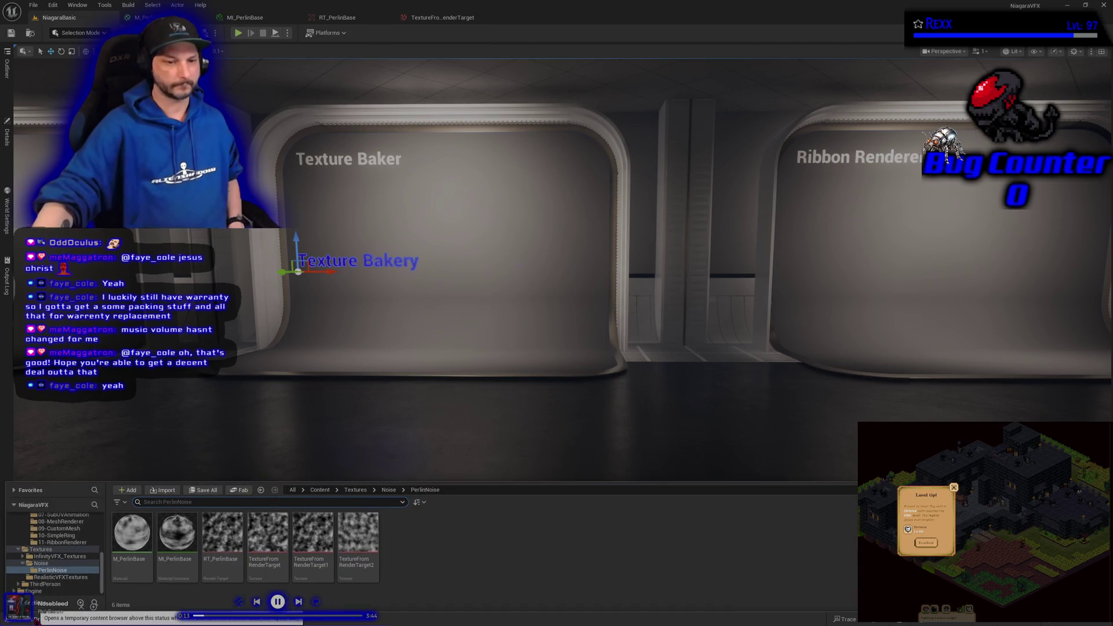
scroll(55, 551, up, 5)
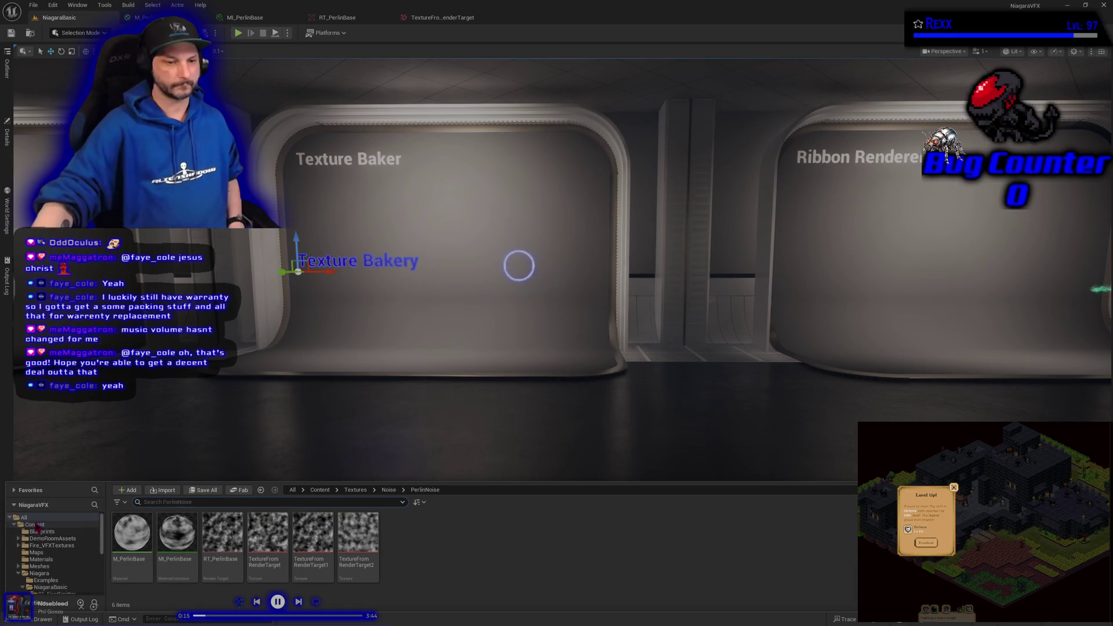
click(35, 524)
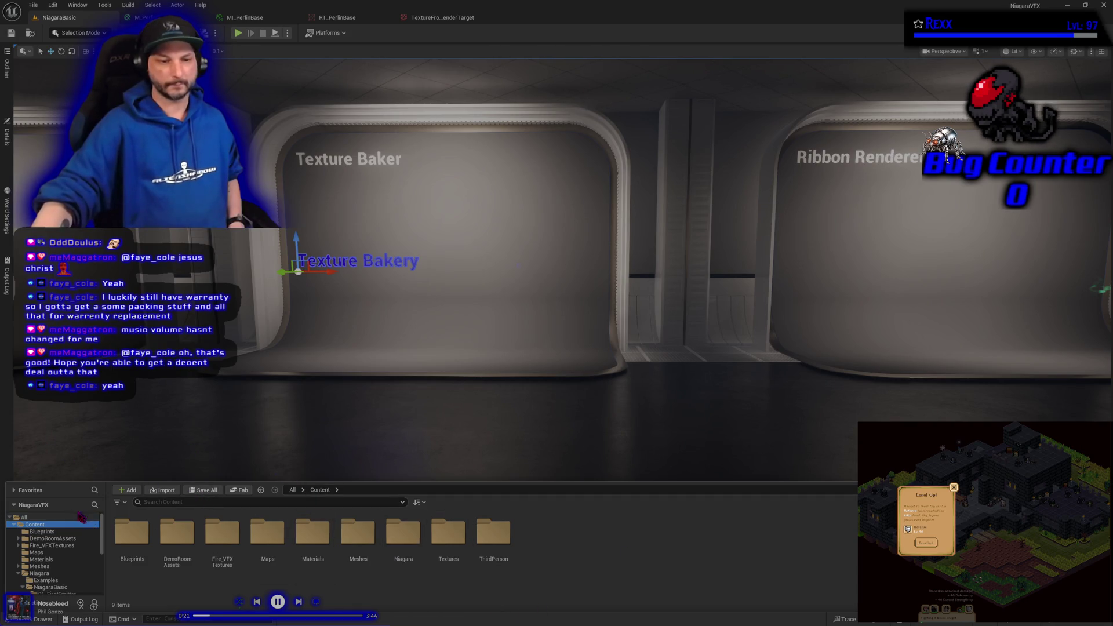
right_click(64, 524)
mouse_move(116, 301)
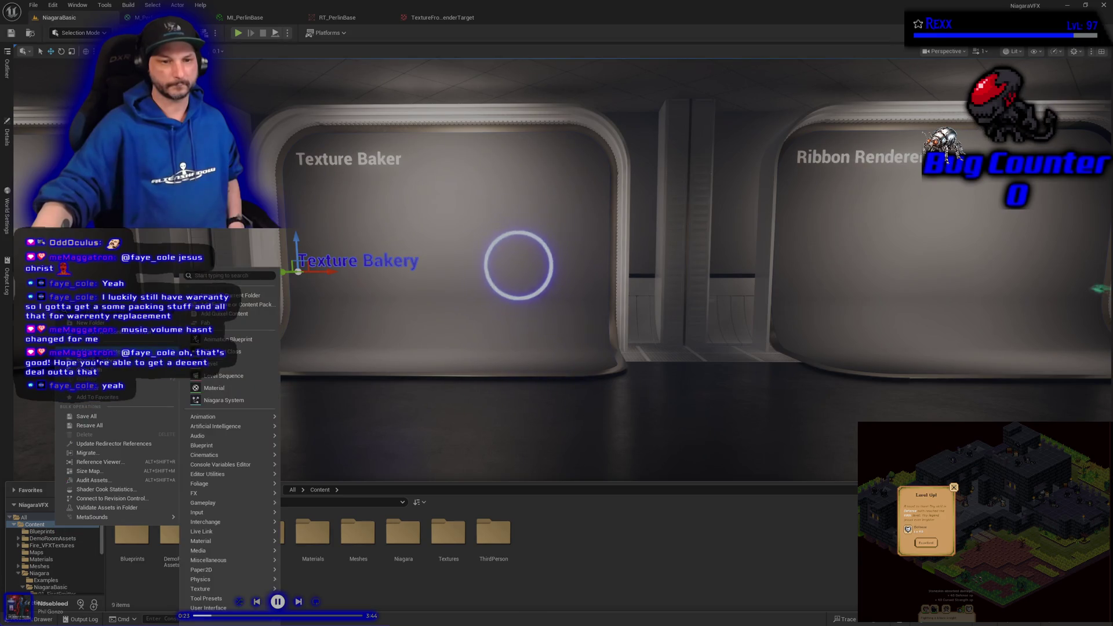
key(Escape)
key(Escape)
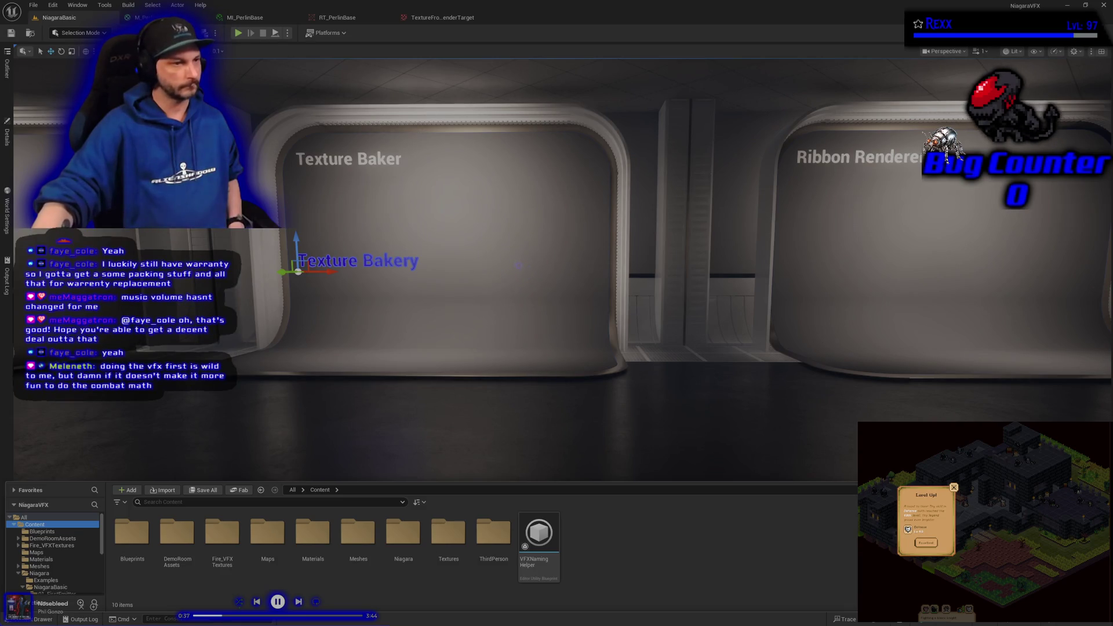
click(518, 265)
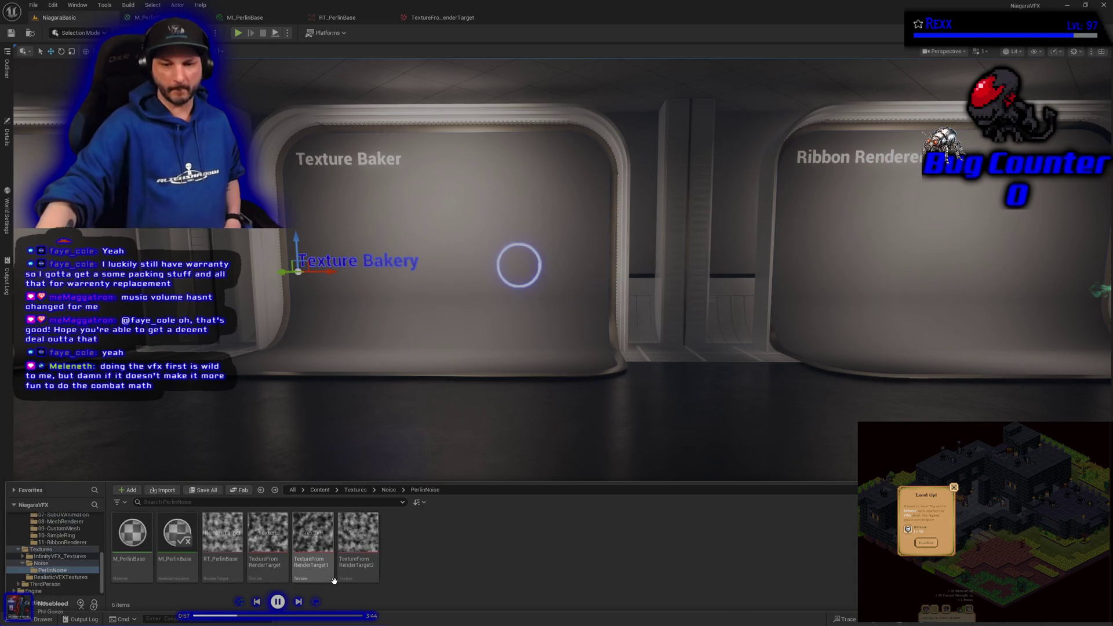
Step: Back in PerlinNoise, select the three TextureFromRenderTarget textures and open their context menu
key(alt+Left)
click(267, 542)
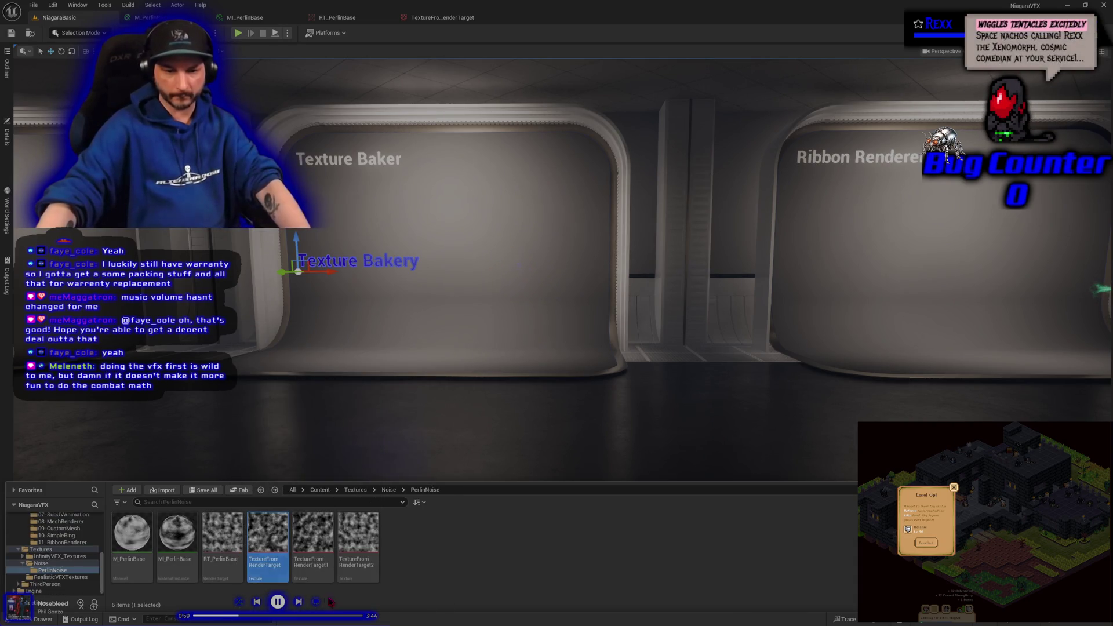
shift+click(354, 579)
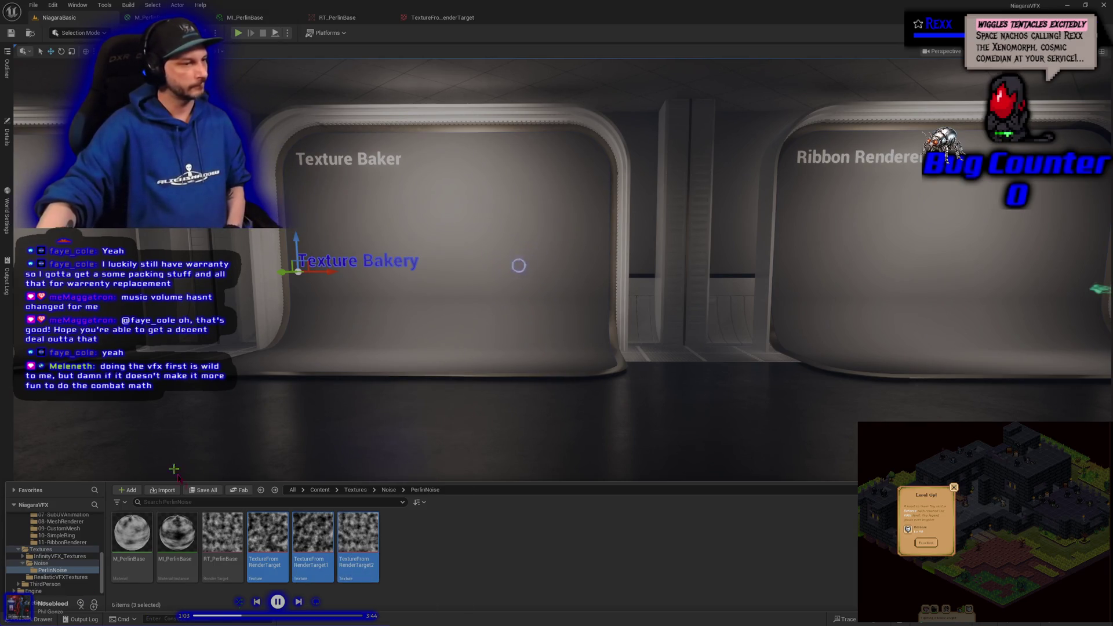
right_click(349, 540)
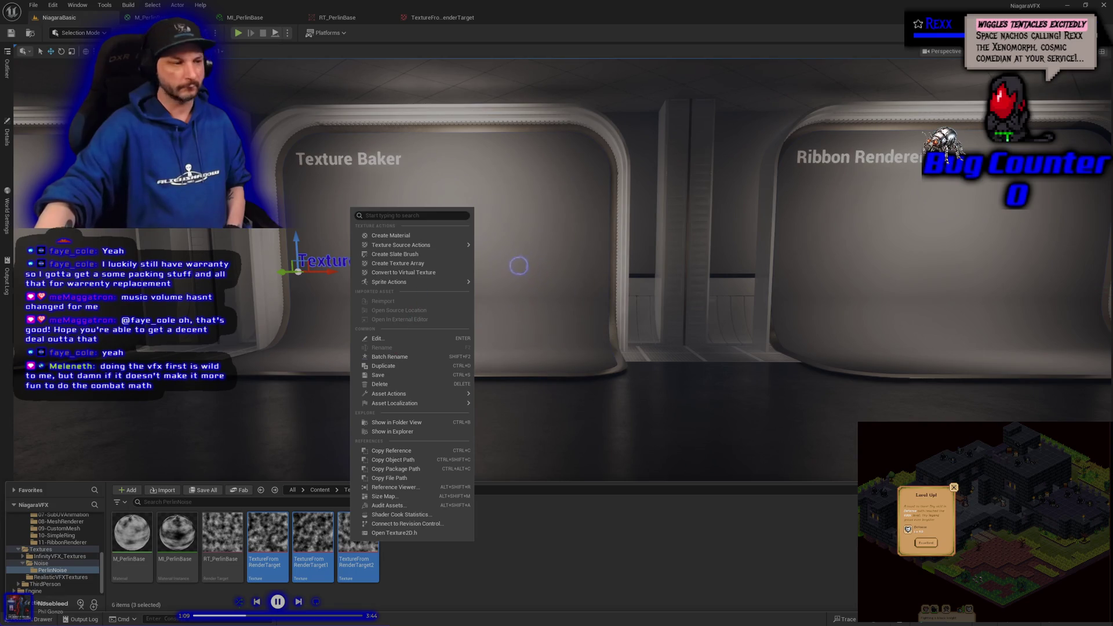
key(Escape)
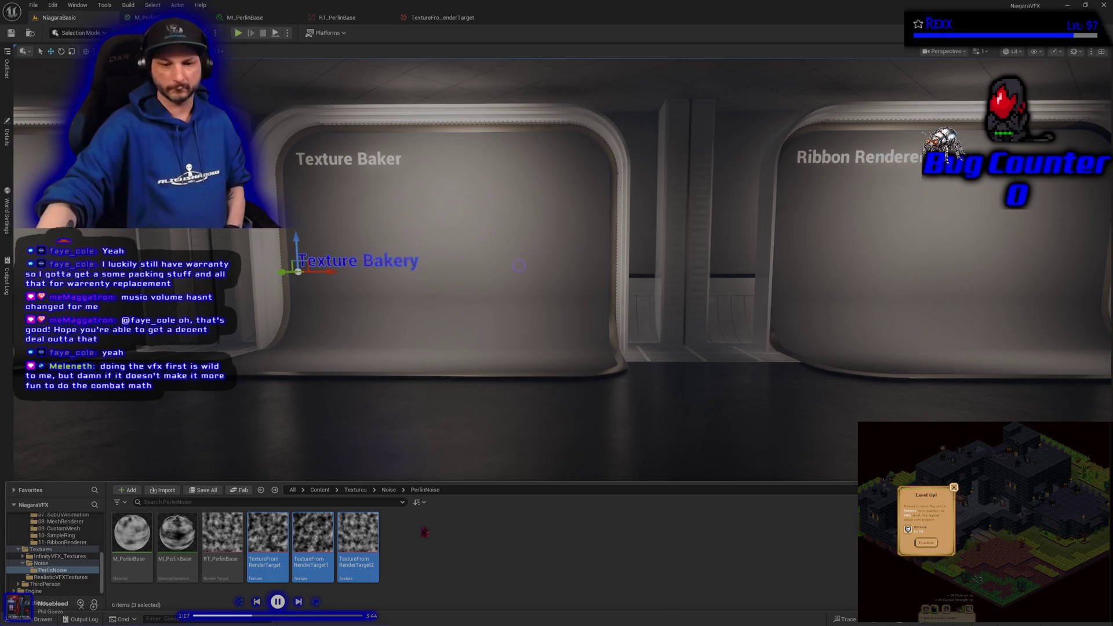
right_click(360, 533)
mouse_move(435, 391)
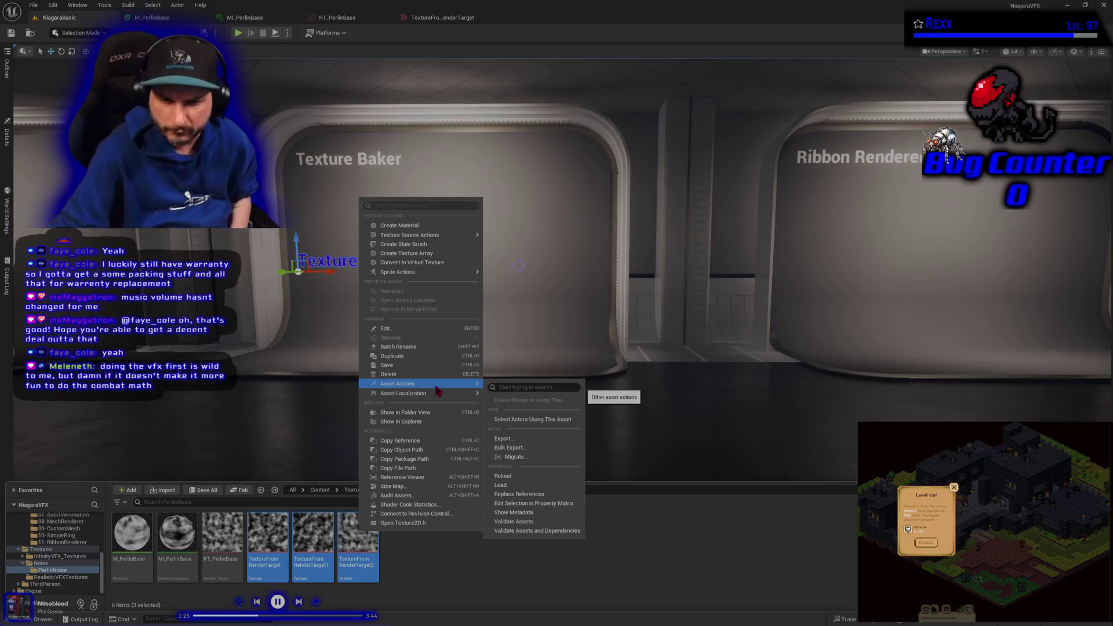
Step: Start a Batch Rename with prefix T_ and Rename To set to PerlinNoise
click(400, 347)
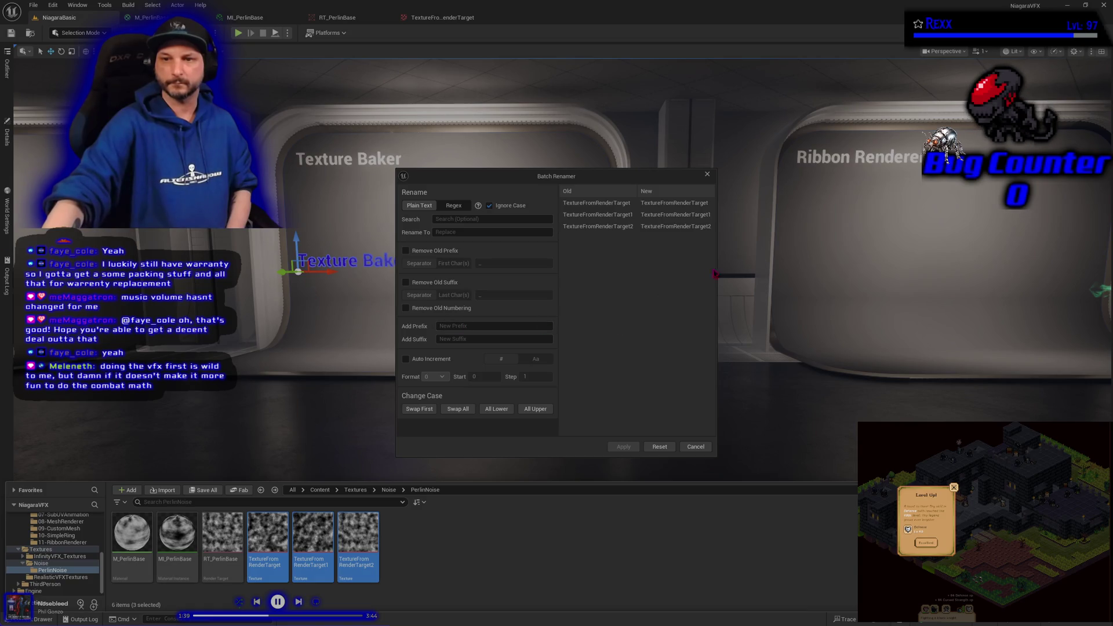
drag(721, 266, 969, 267)
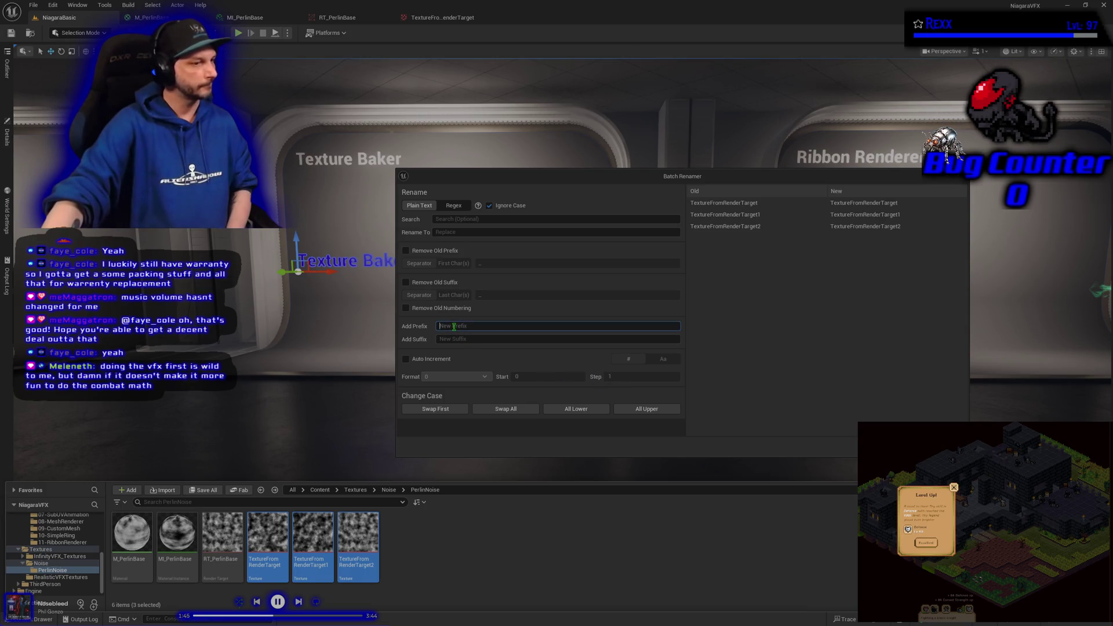
text(T)
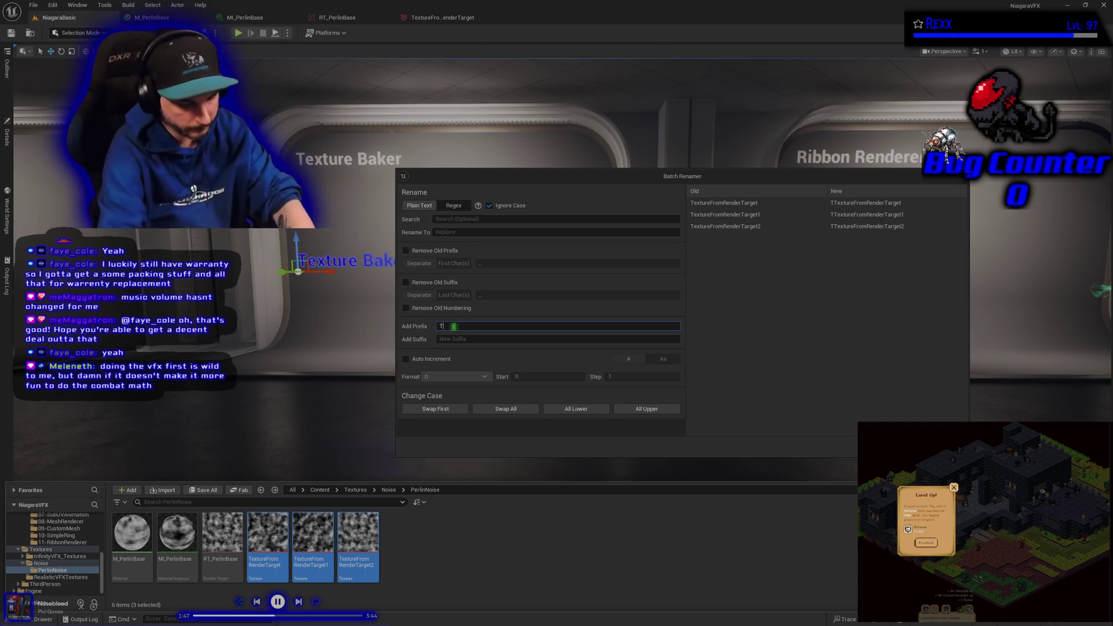
text(_)
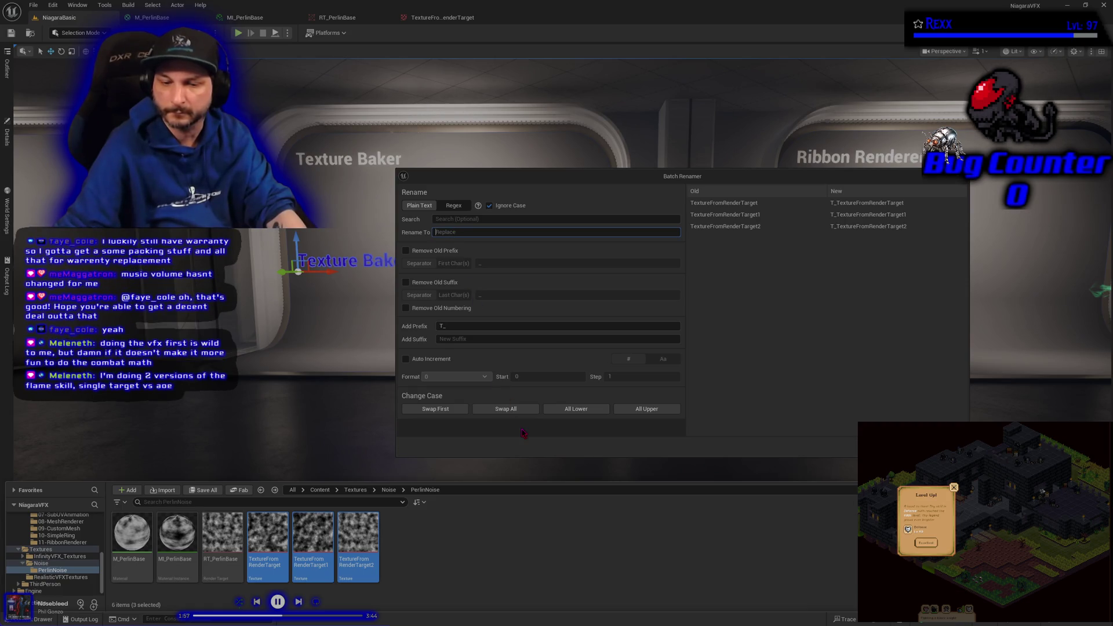
text(Perl)
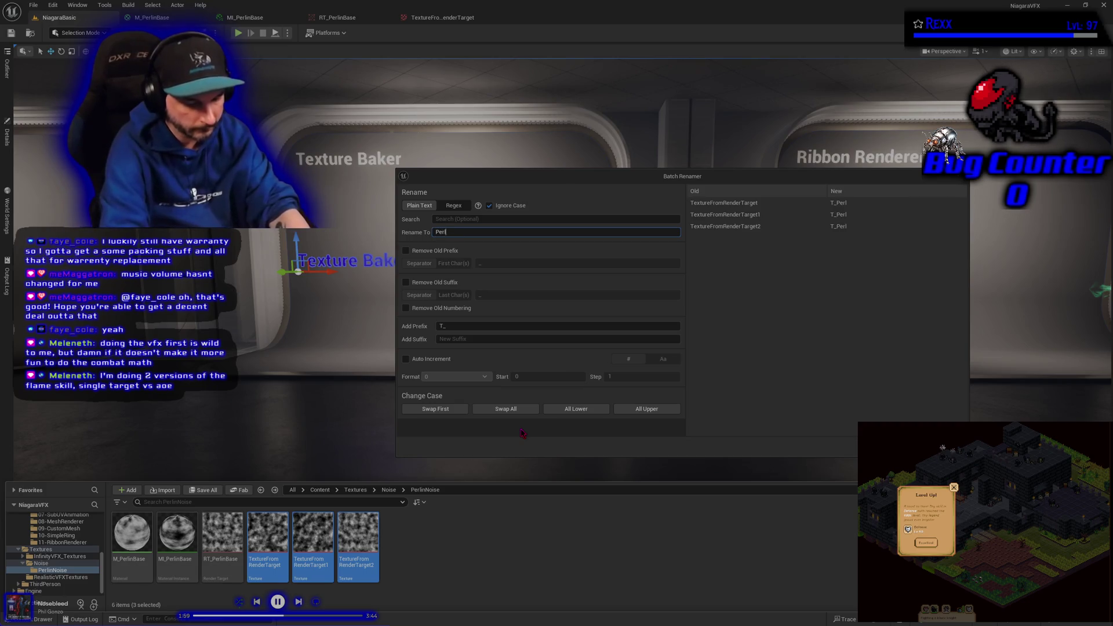
text(inNoise)
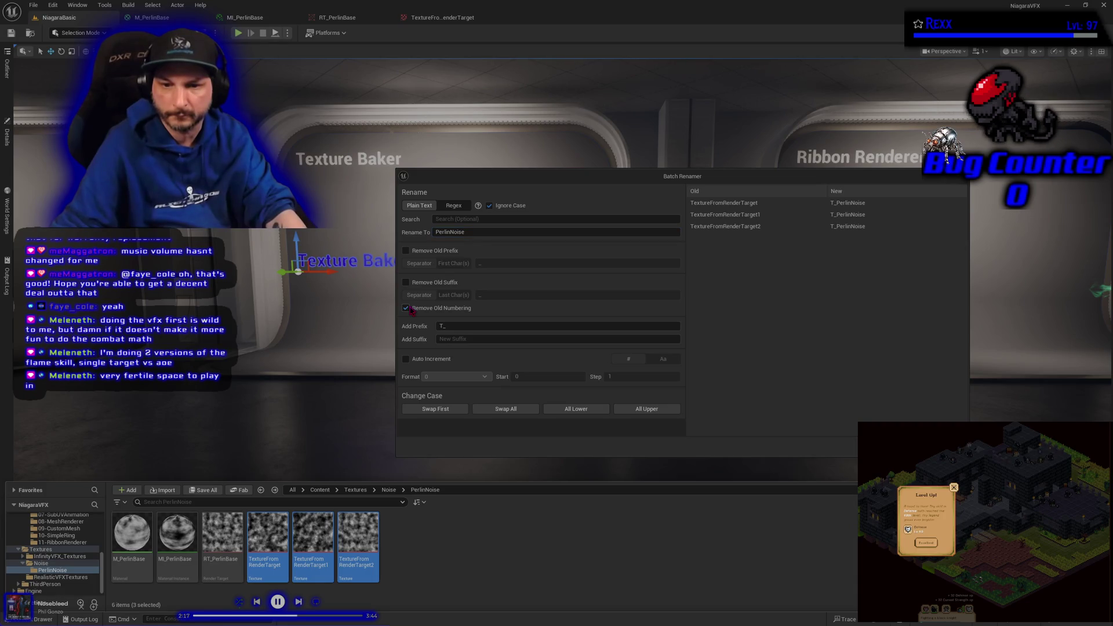
Step: Enable single-digit Auto Increment starting at 0, swap letter case, and apply the rename
click(406, 308)
click(405, 359)
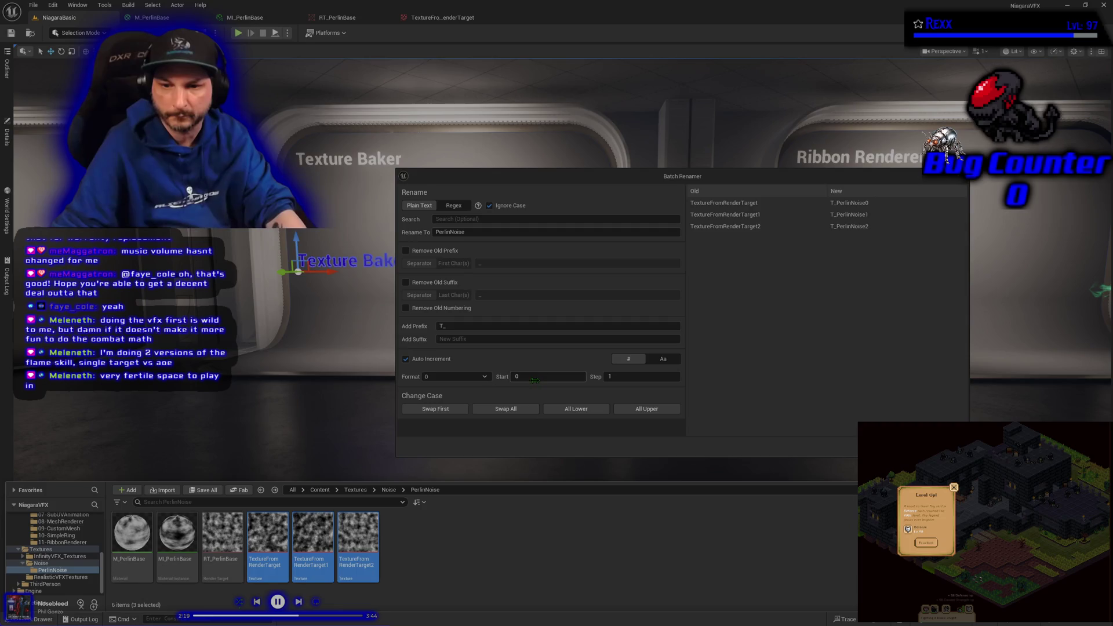
click(463, 383)
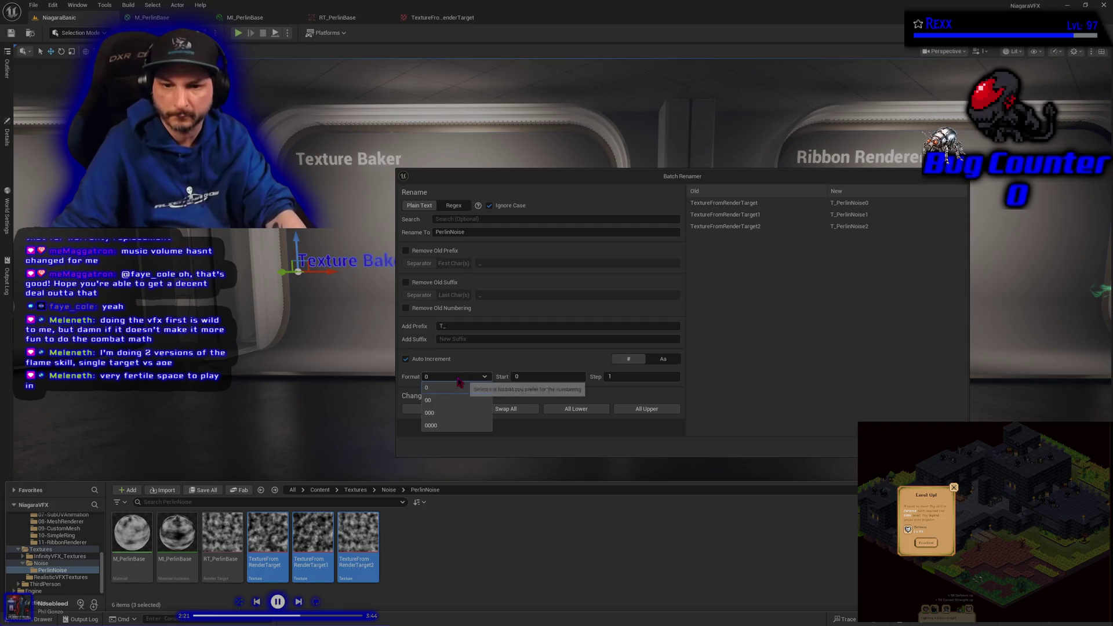
click(458, 381)
click(524, 377)
text(1)
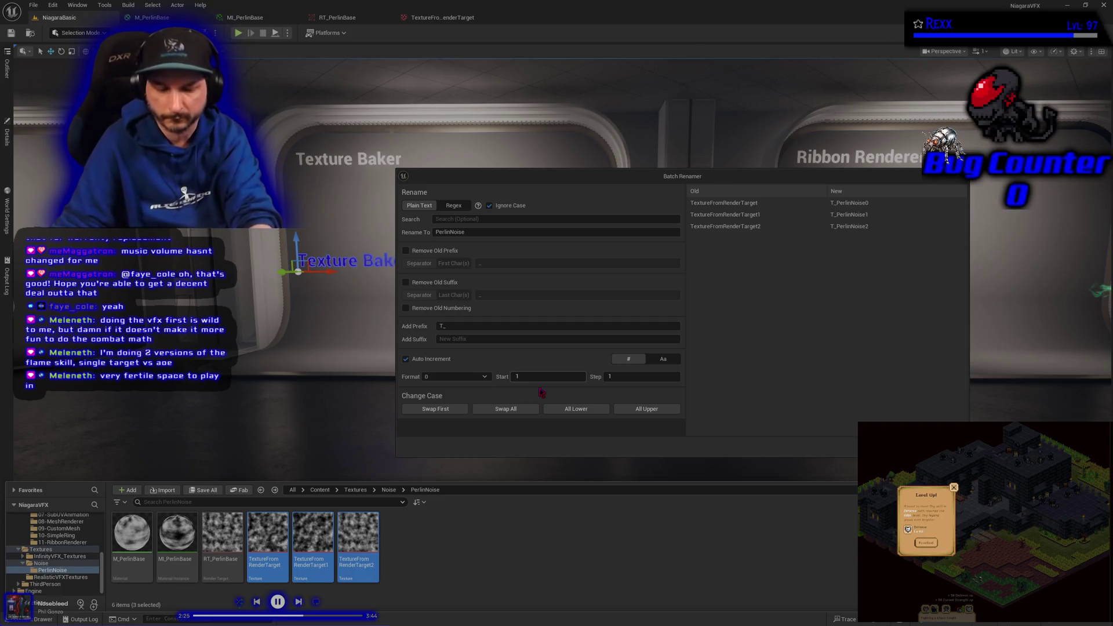
key(BackSpace)
text(0)
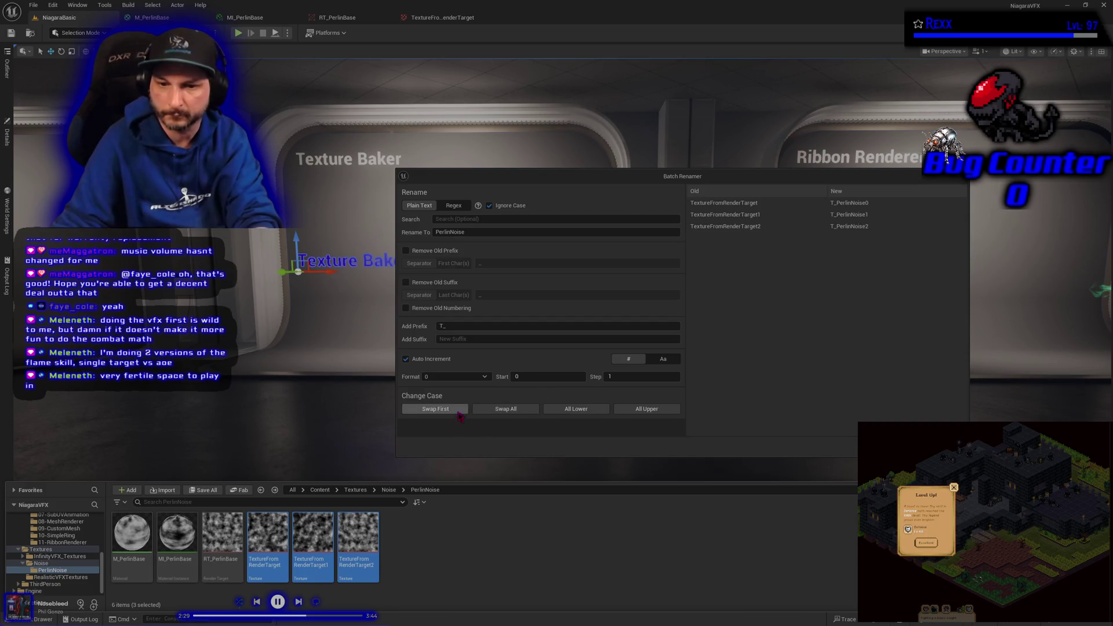
click(496, 409)
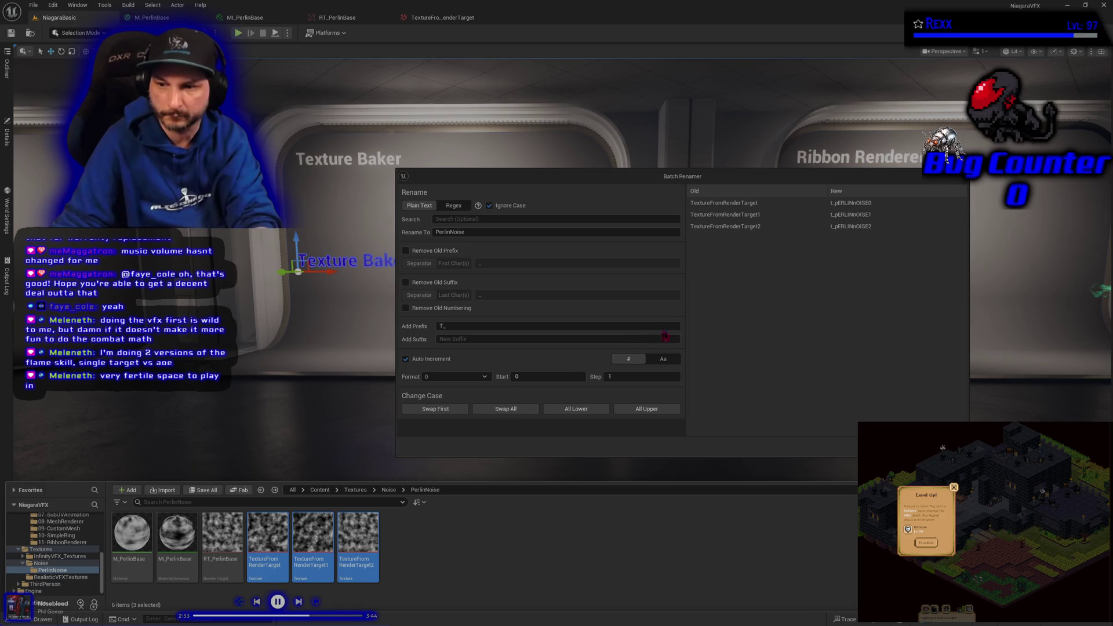
key(Return)
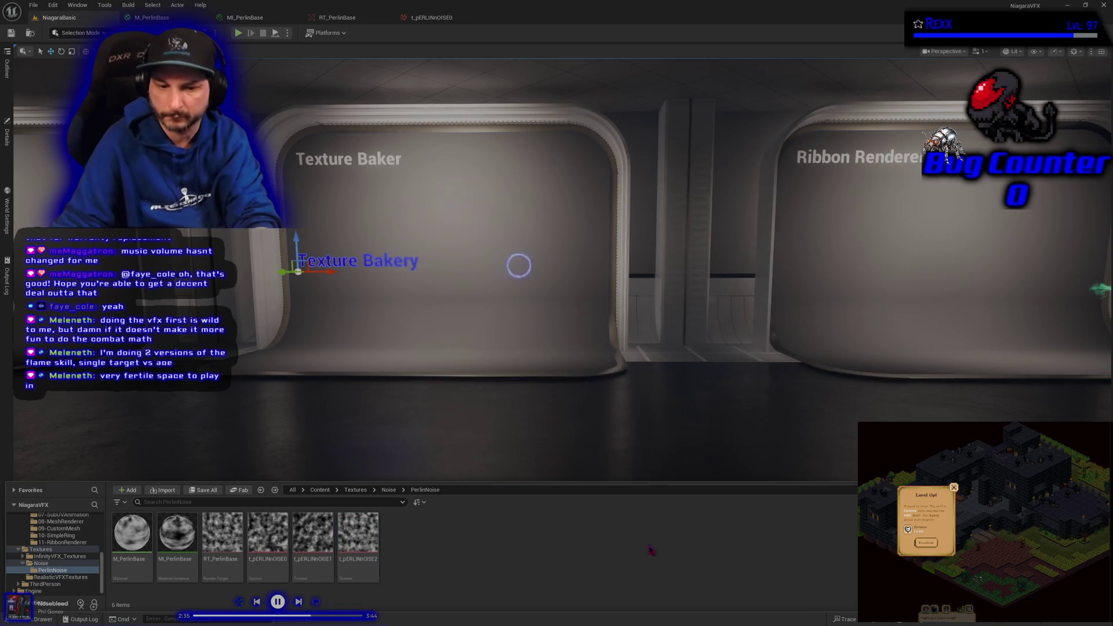
Step: Preview t_pERLINnOISE0's noise, then close it and return to the NiagaraBasic level
double_click(270, 556)
click(480, 17)
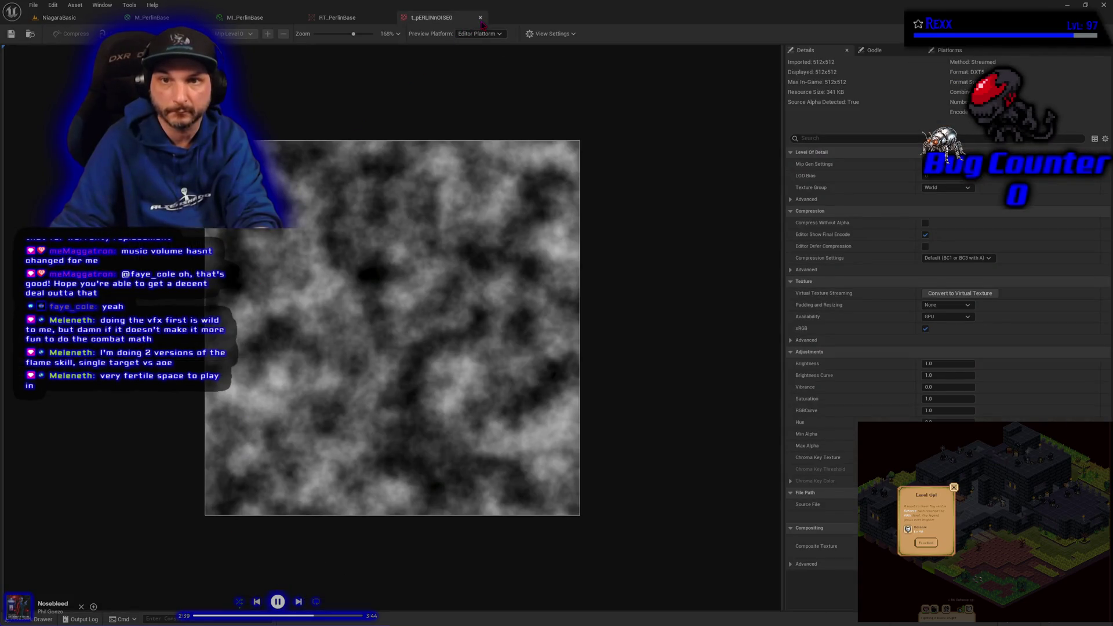
click(58, 17)
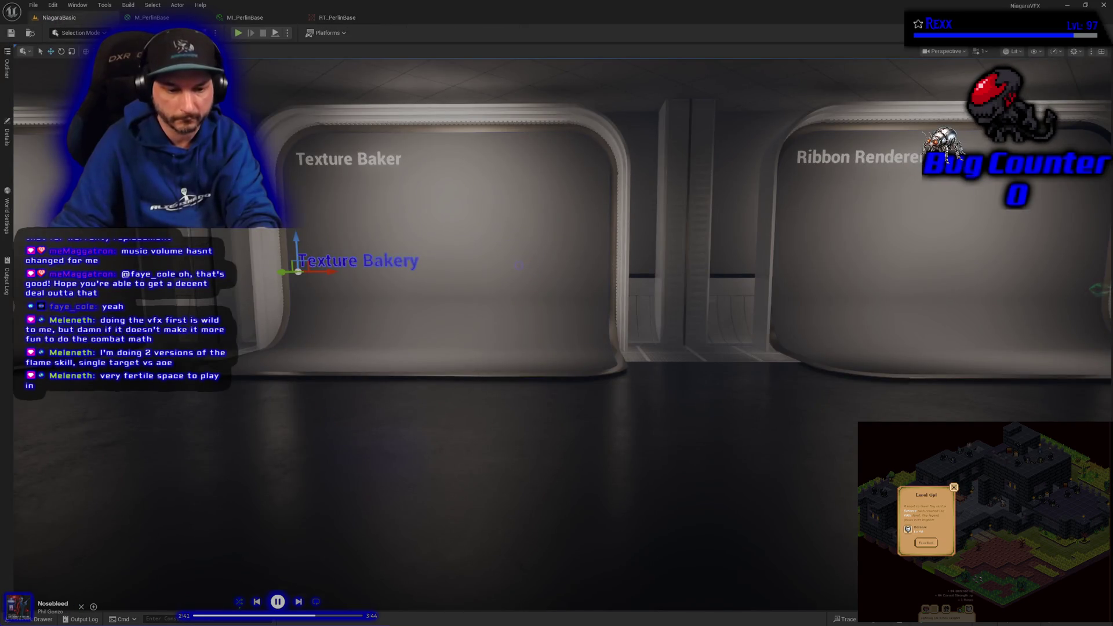
Step: Batch rename the three noise textures, adding the prefix T_
key(ctrl+space)
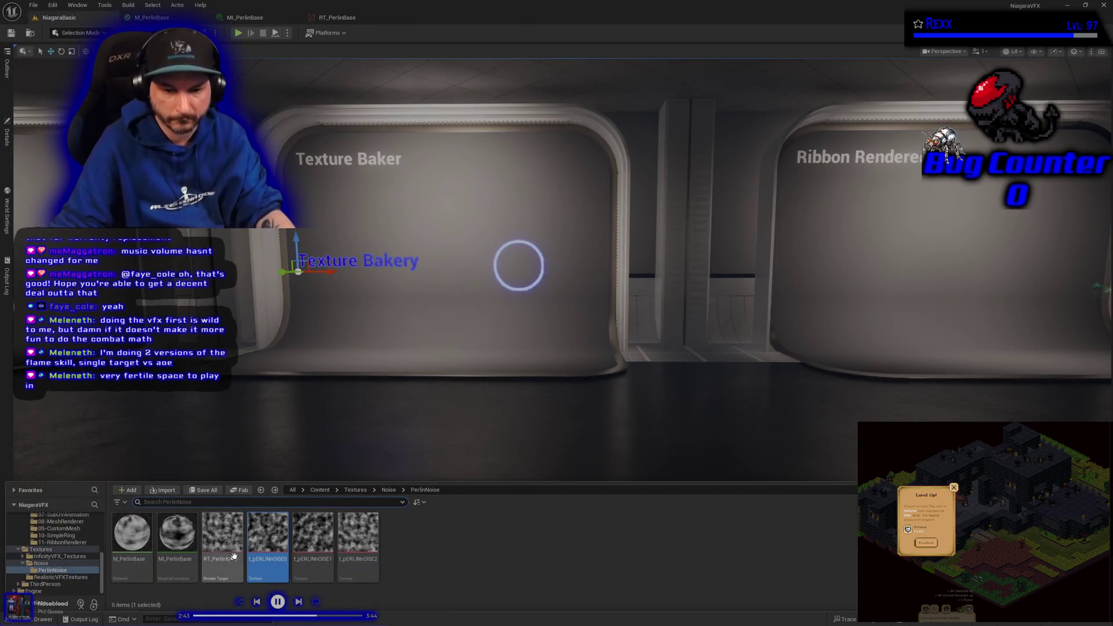
shift+click(352, 567)
right_click(352, 567)
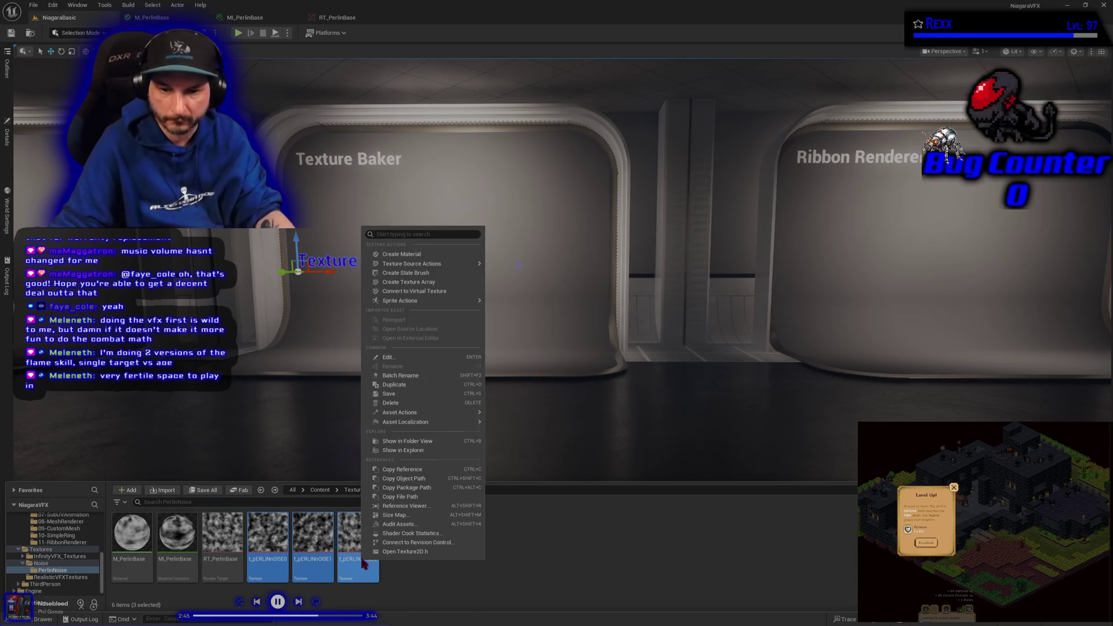
click(403, 375)
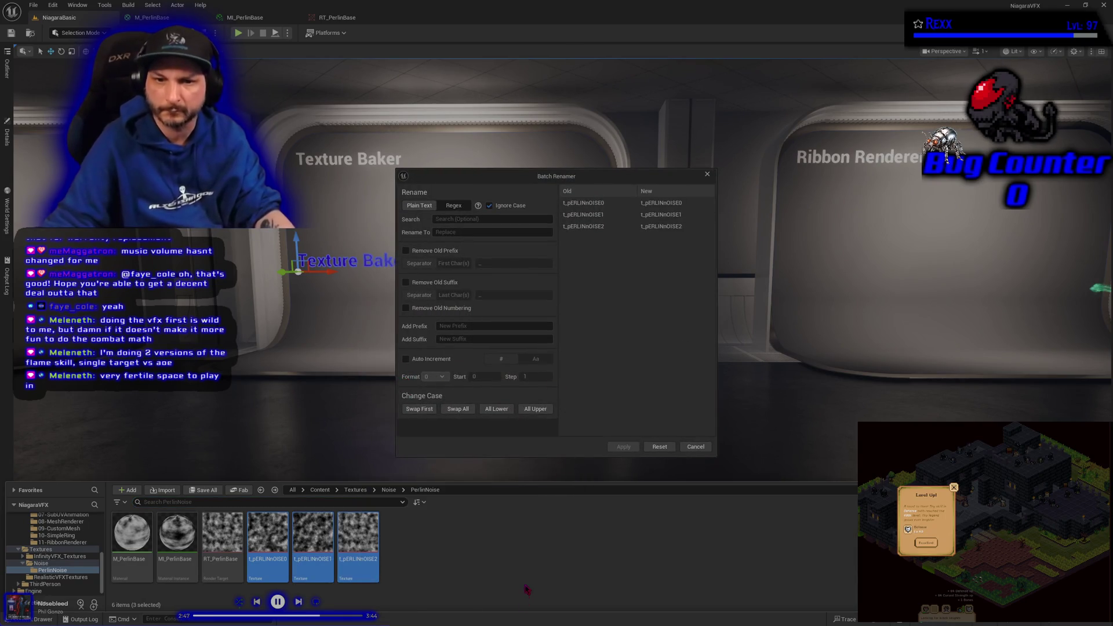
click(463, 325)
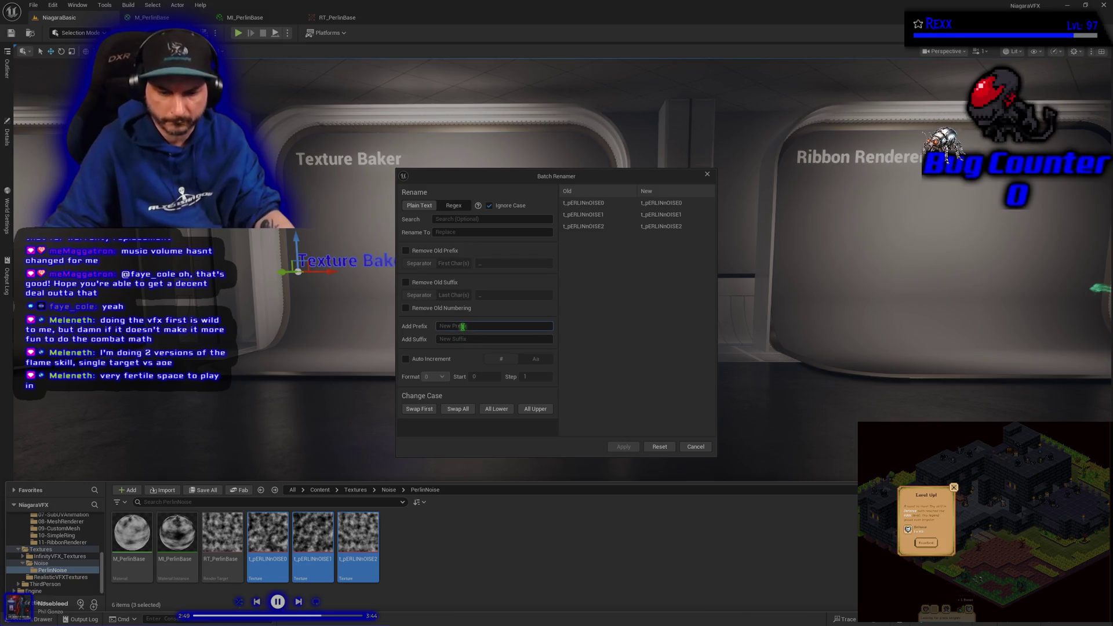
text(T_)
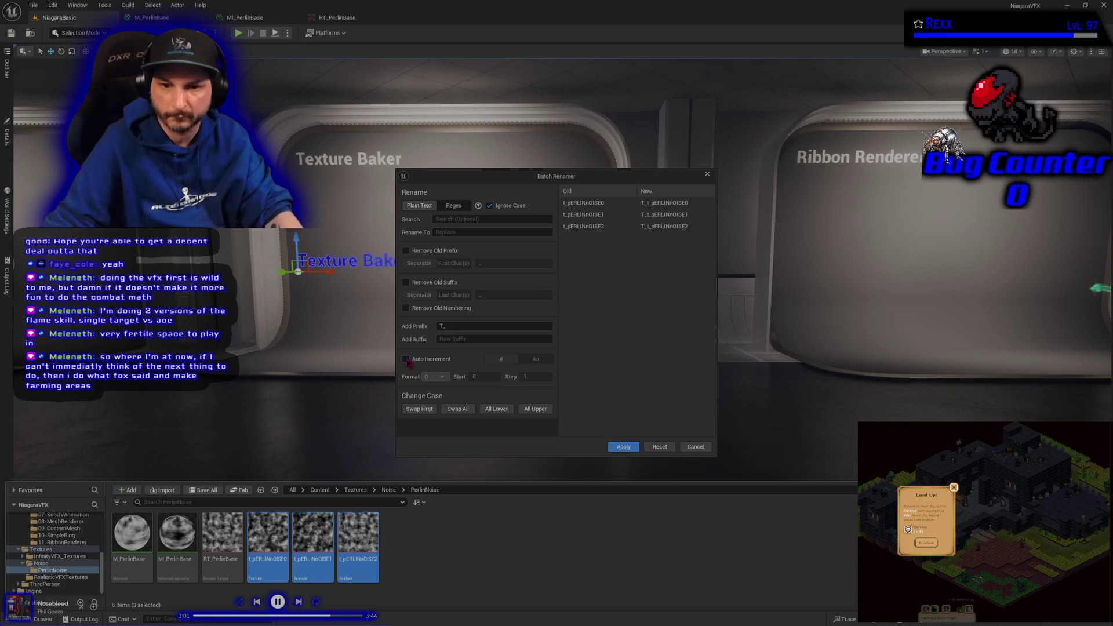
click(622, 447)
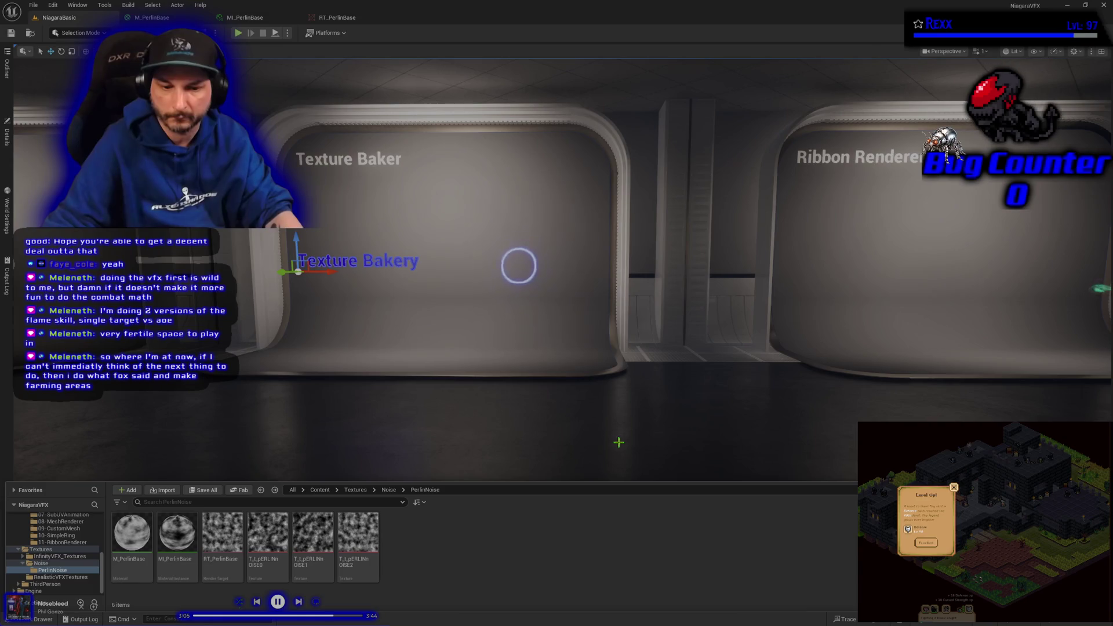
Step: Batch rename them again to PerlinNoise with prefix T_; only one becomes T_PerlinNoise
click(273, 569)
shift+click(358, 551)
right_click(358, 551)
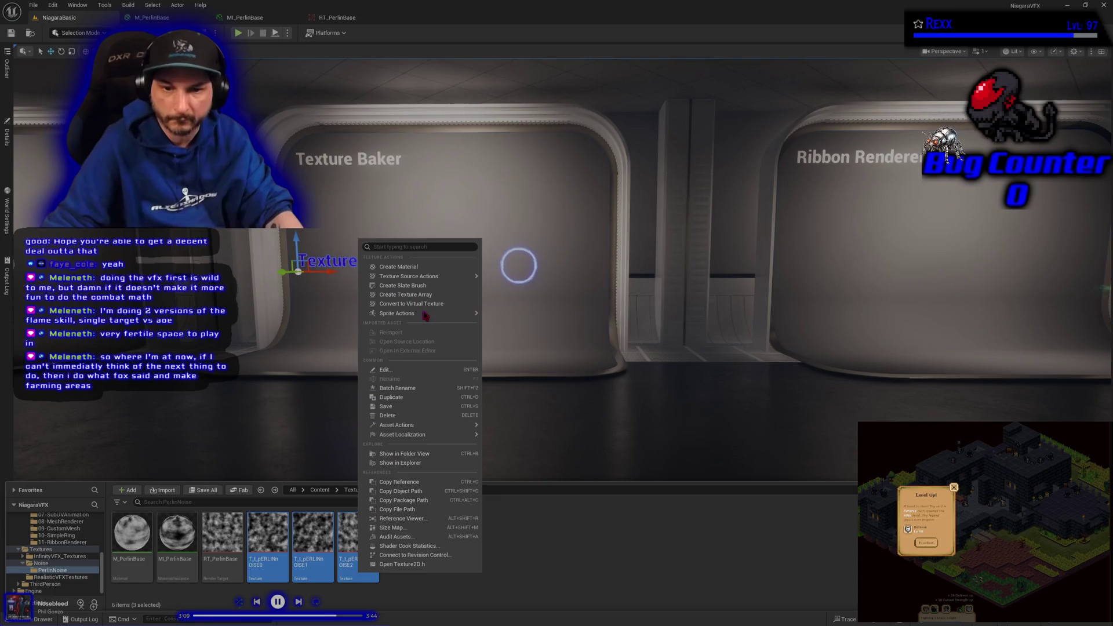
click(406, 388)
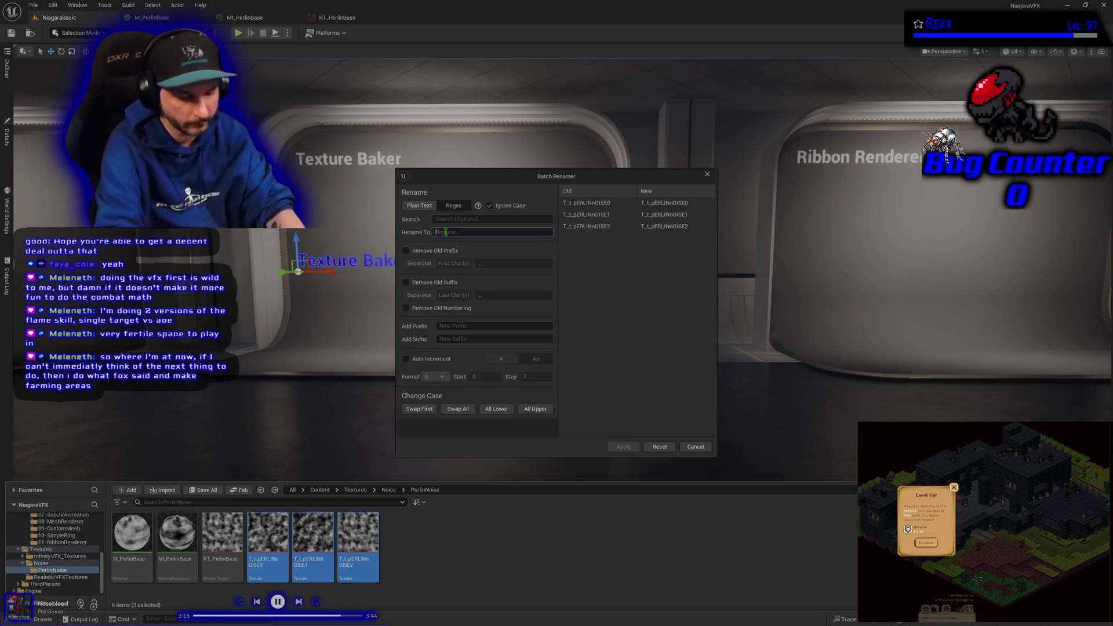
text(PerlinNoise)
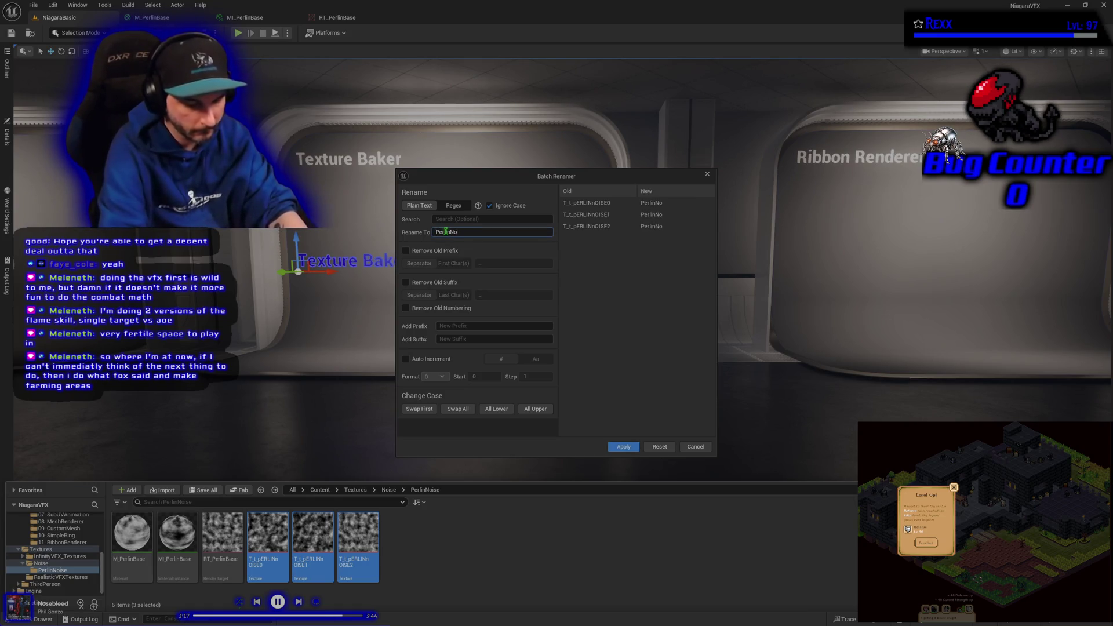
click(446, 327)
text(T_)
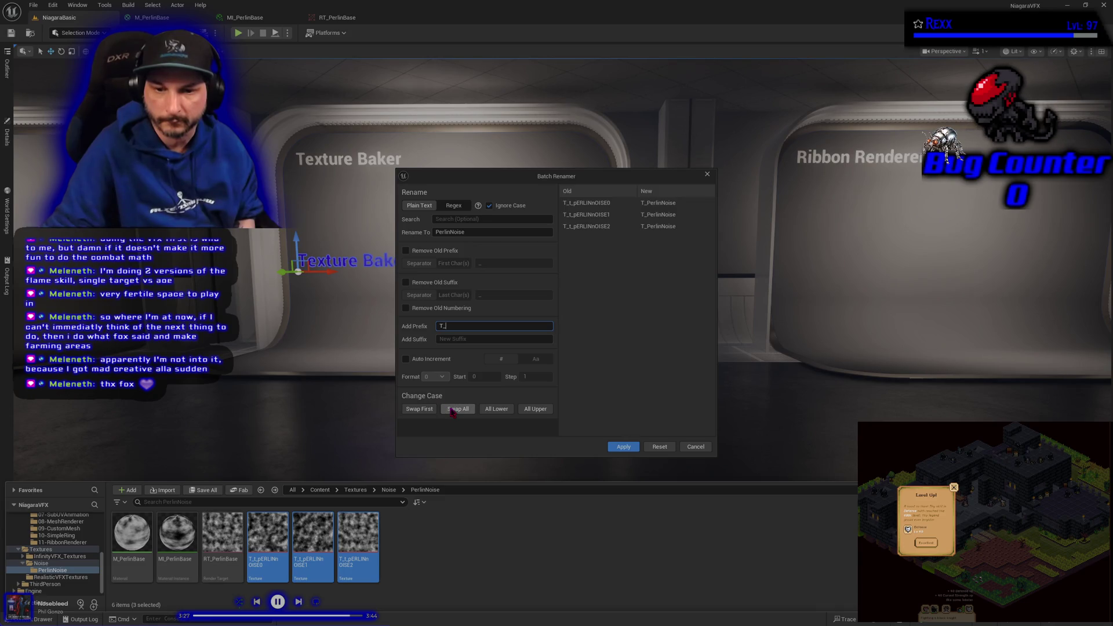
click(621, 447)
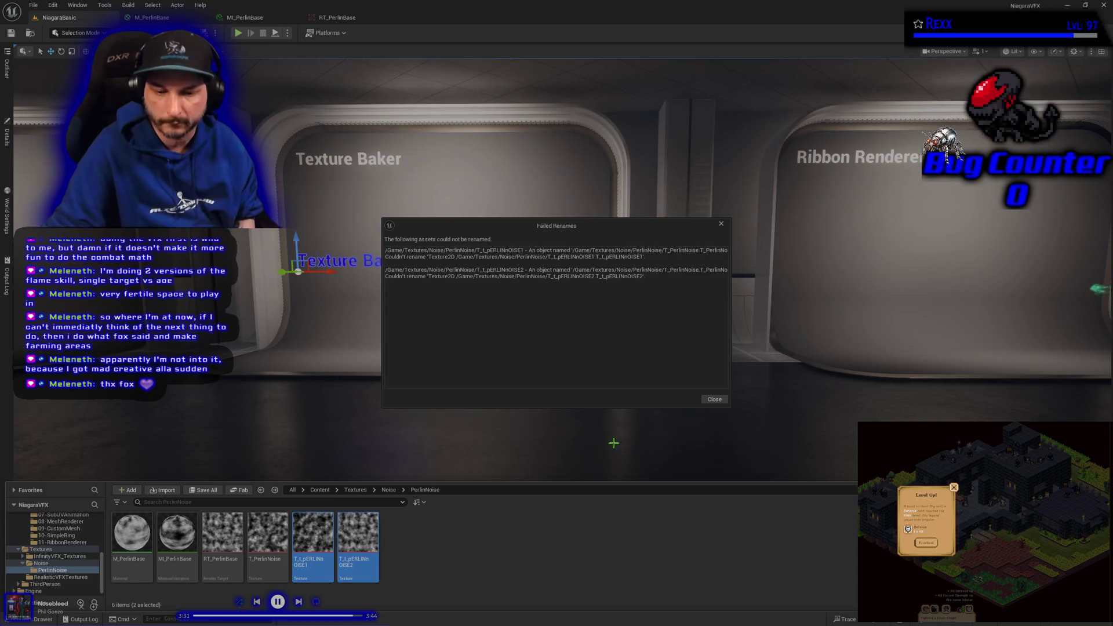
click(483, 559)
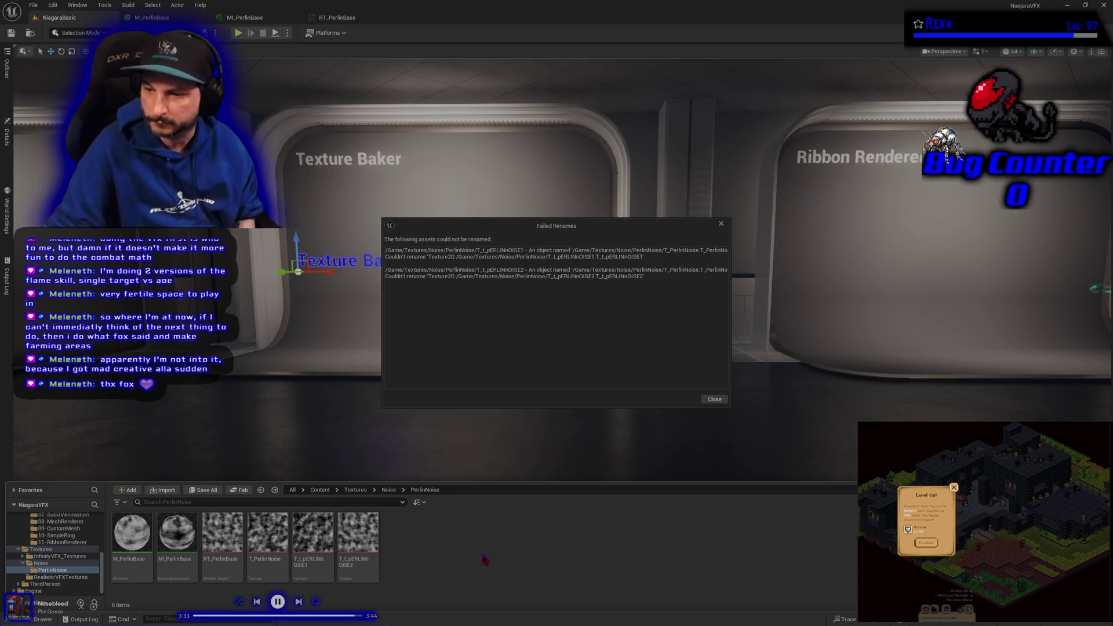
Step: Dismiss the Failed Renames report and bring the noise textures back into view
key(ctrl+space)
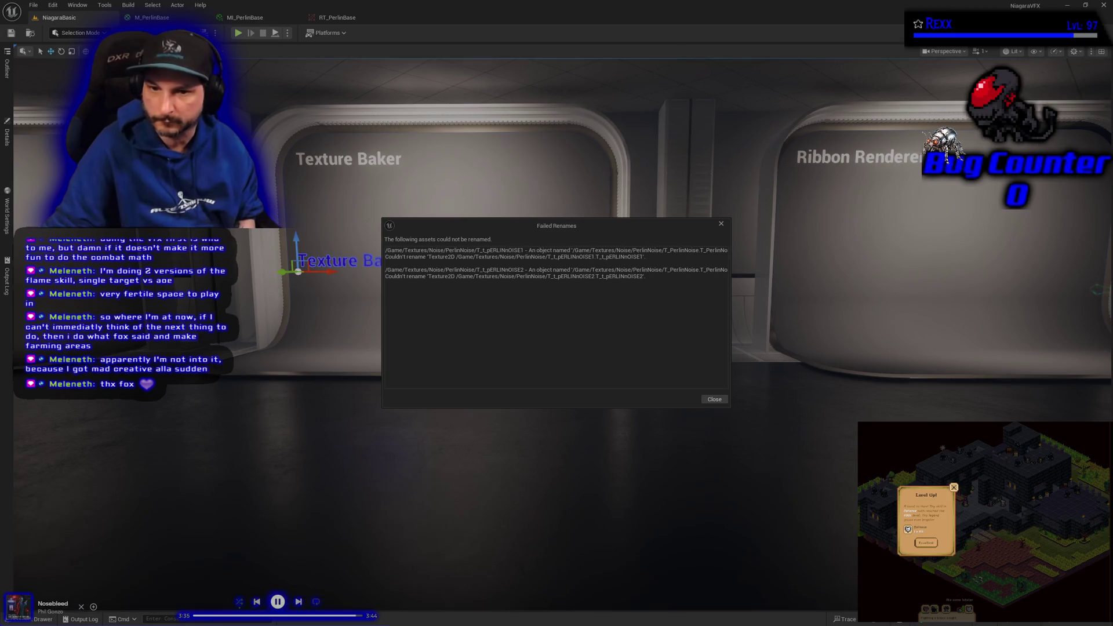
click(714, 400)
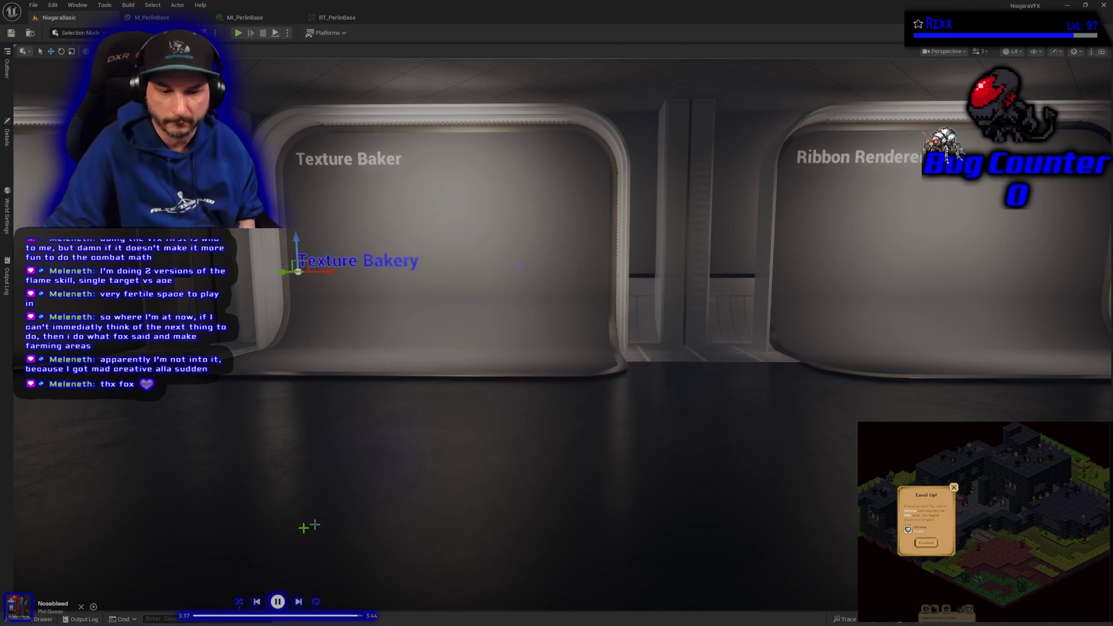
click(44, 617)
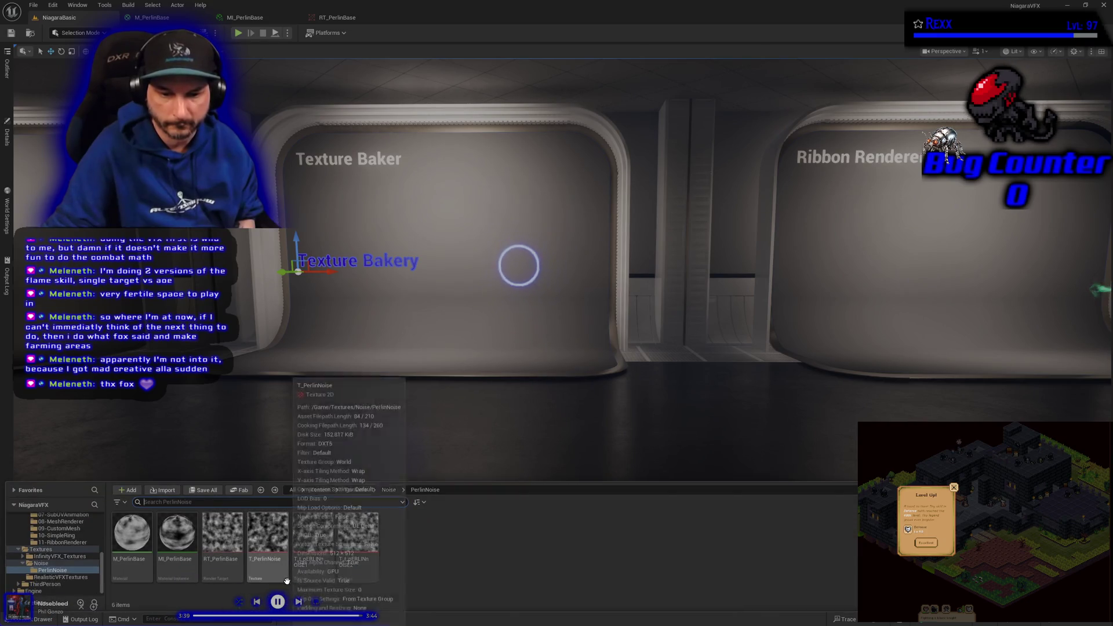
Step: Rename the first unrenamed noise texture to T_PerlinNoise2
click(312, 565)
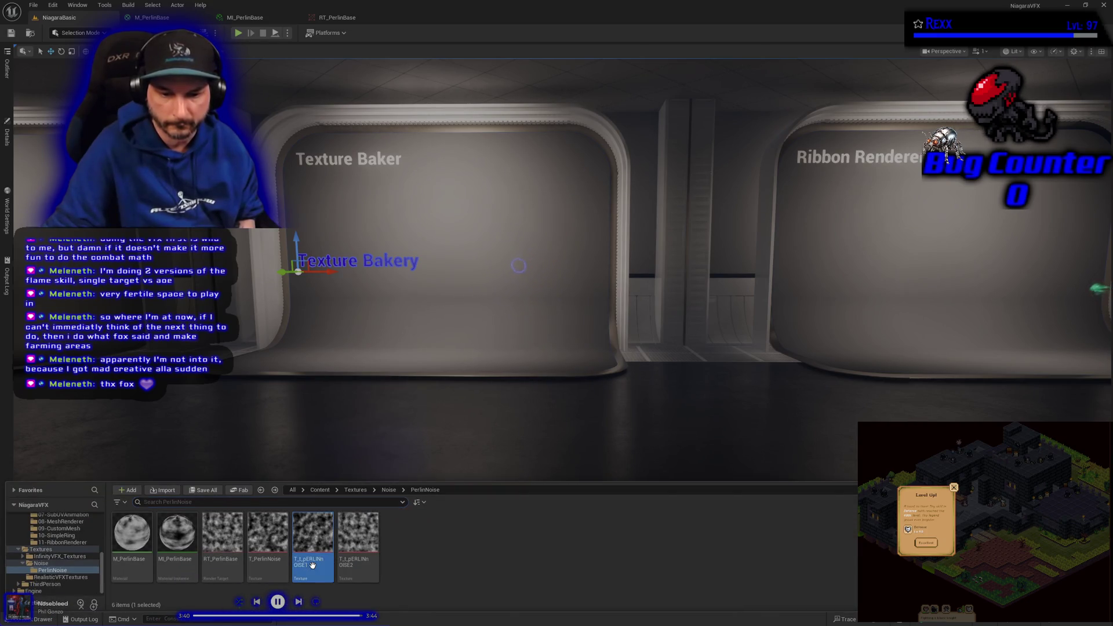
click(276, 558)
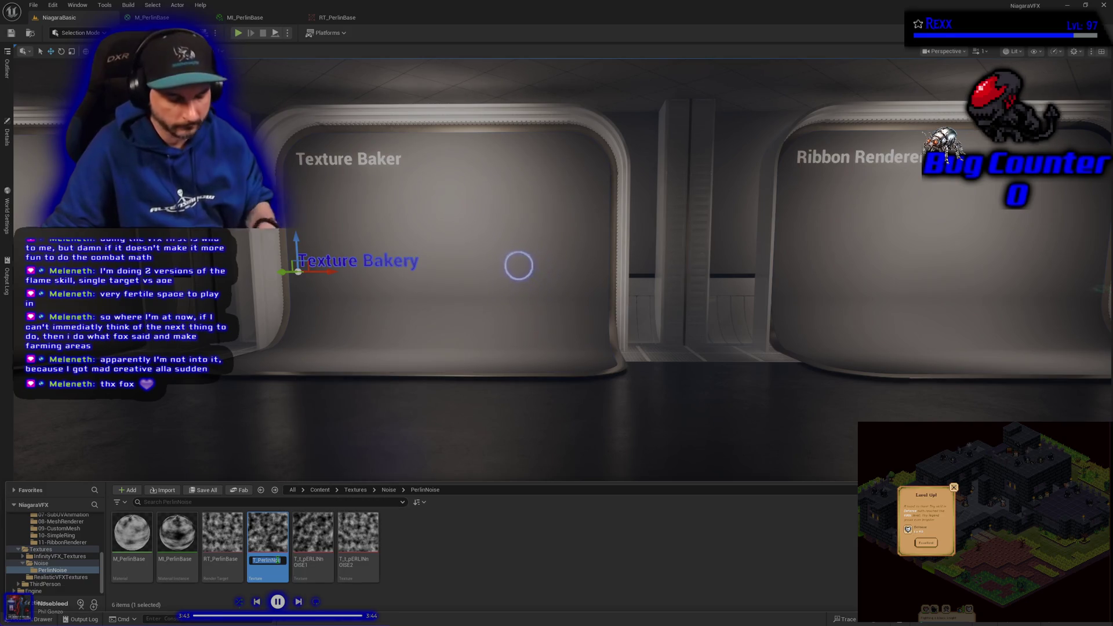
key(F2)
click(305, 564)
key(F2)
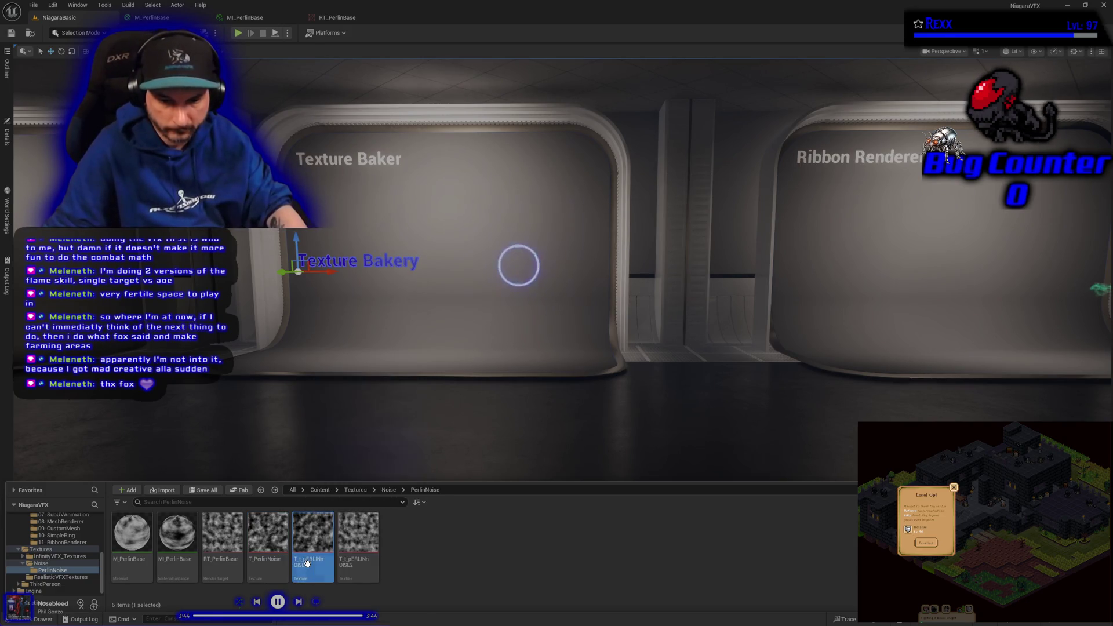
text(T_PerlinNoise2)
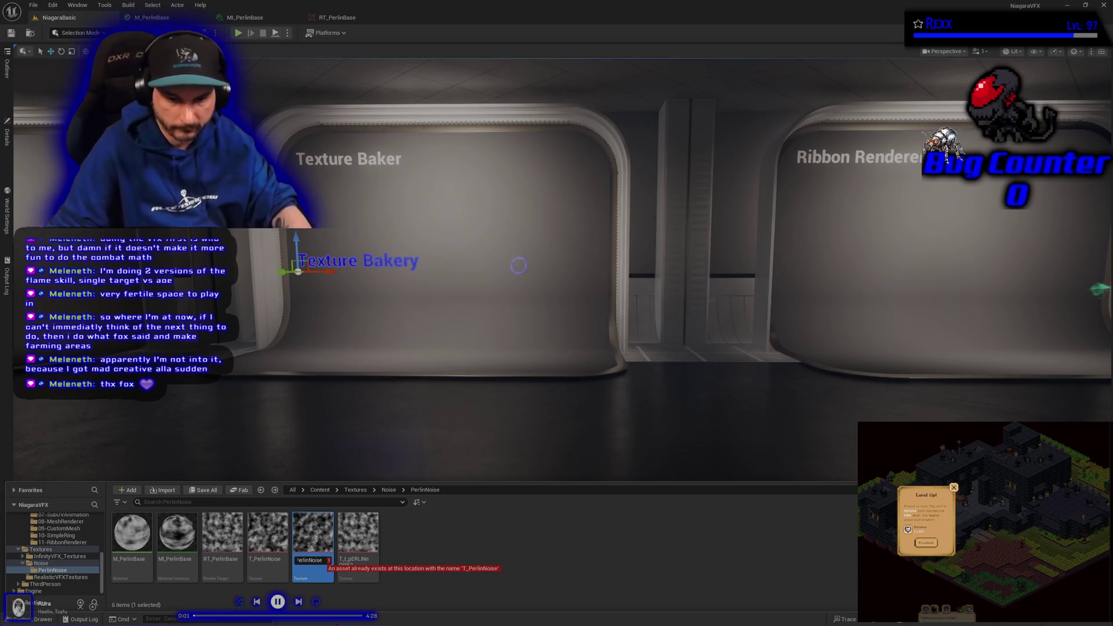
click(355, 560)
Step: Rename the last unrenamed noise texture to T_PerlinNoise3
right_click(354, 561)
key(Escape)
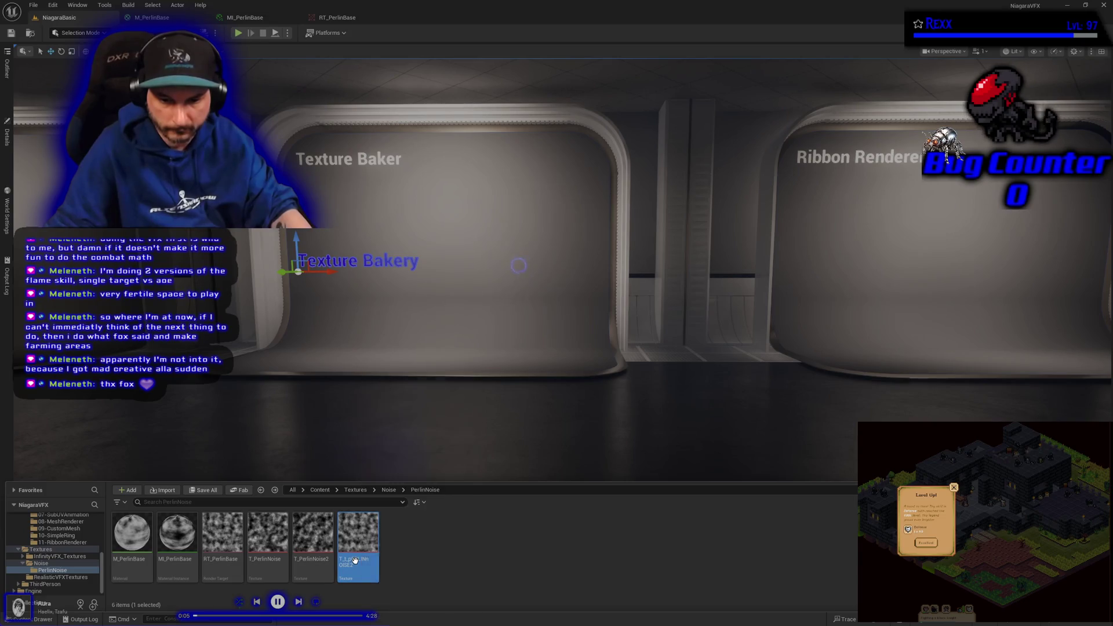
key(F2)
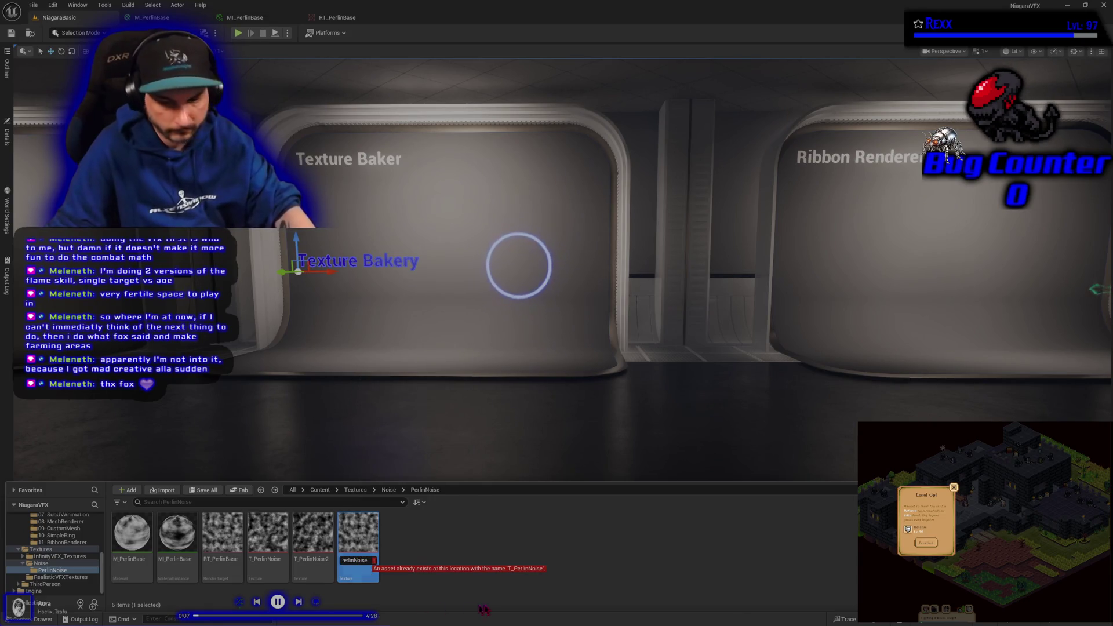
text(T_PerlinNoise3)
click(450, 547)
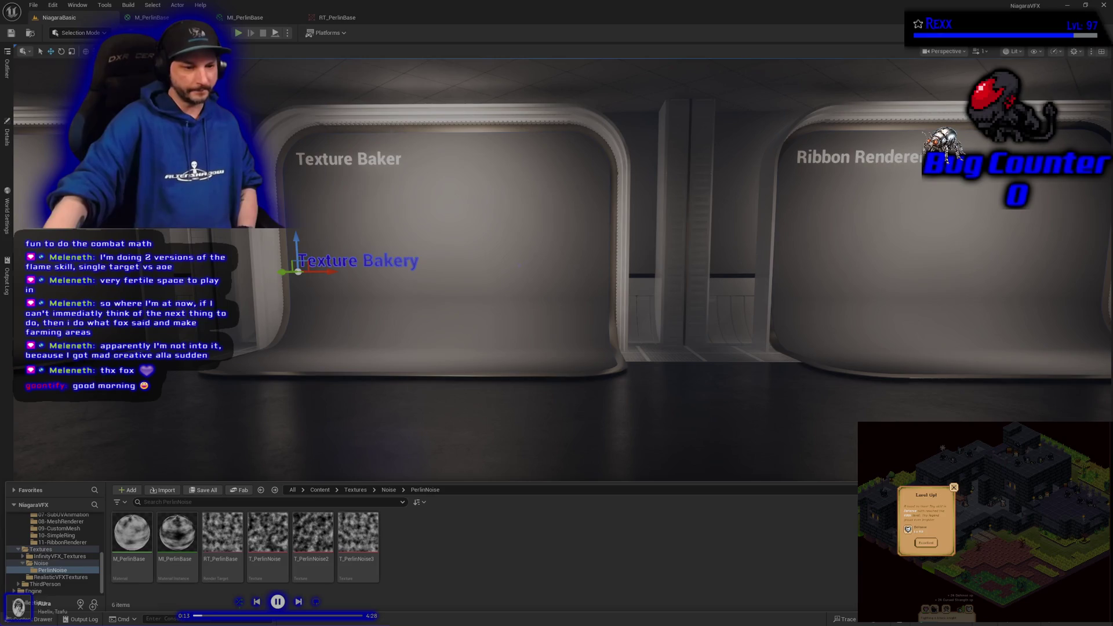
click(519, 265)
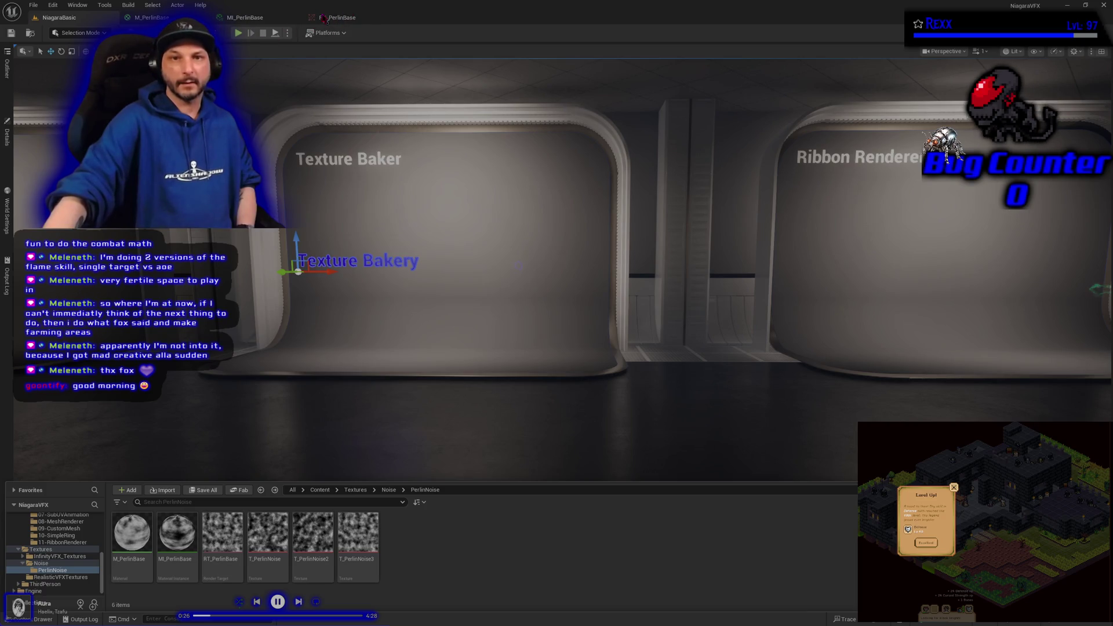
Step: Look over the MI_PerlinBase, M_PerlinBase and RT_PerlinBase tabs, then open T_PerlinNoise
click(240, 18)
click(152, 17)
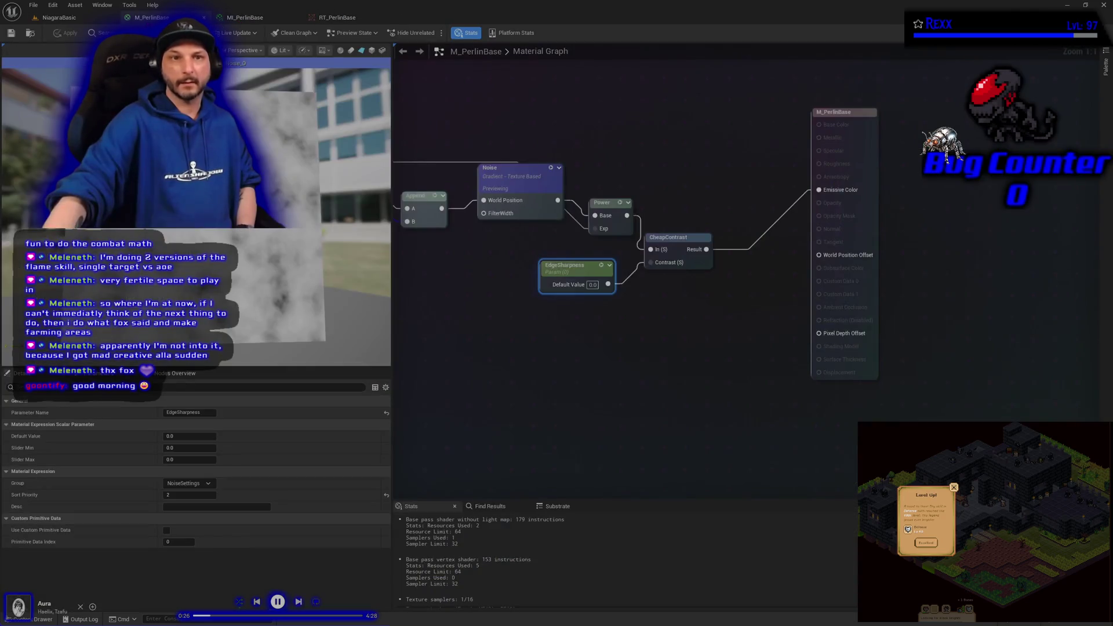
click(243, 17)
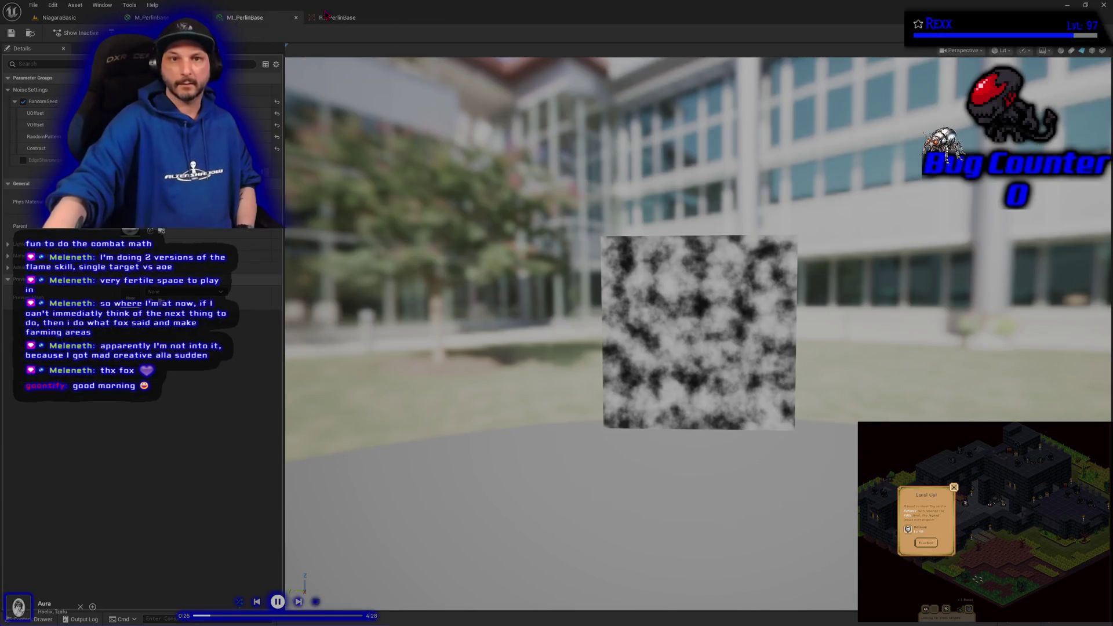
click(330, 18)
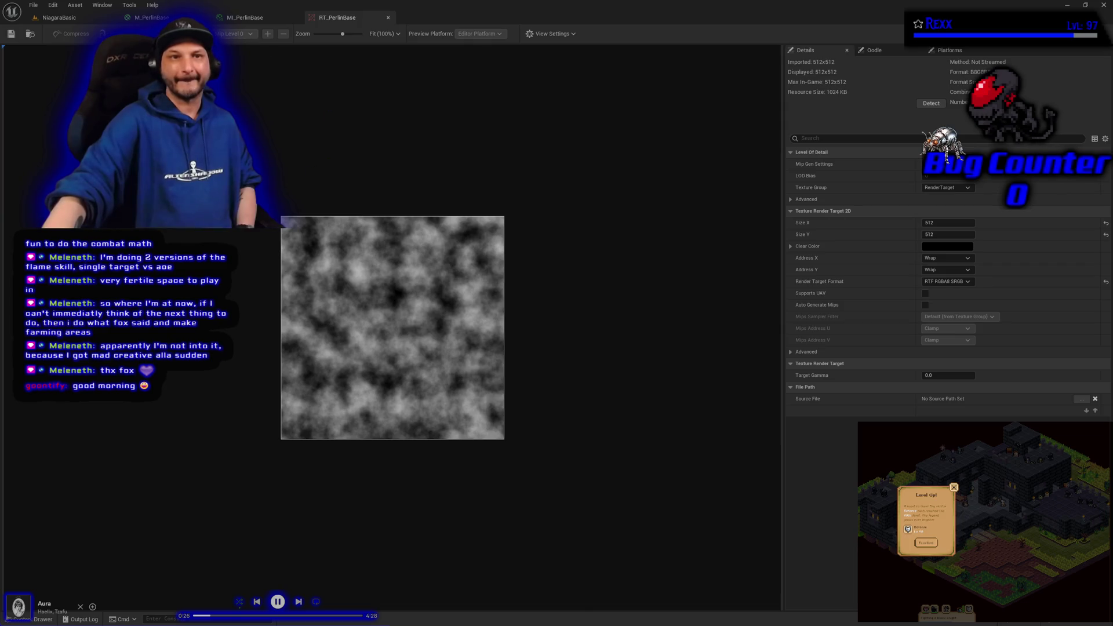
key(ctrl+space)
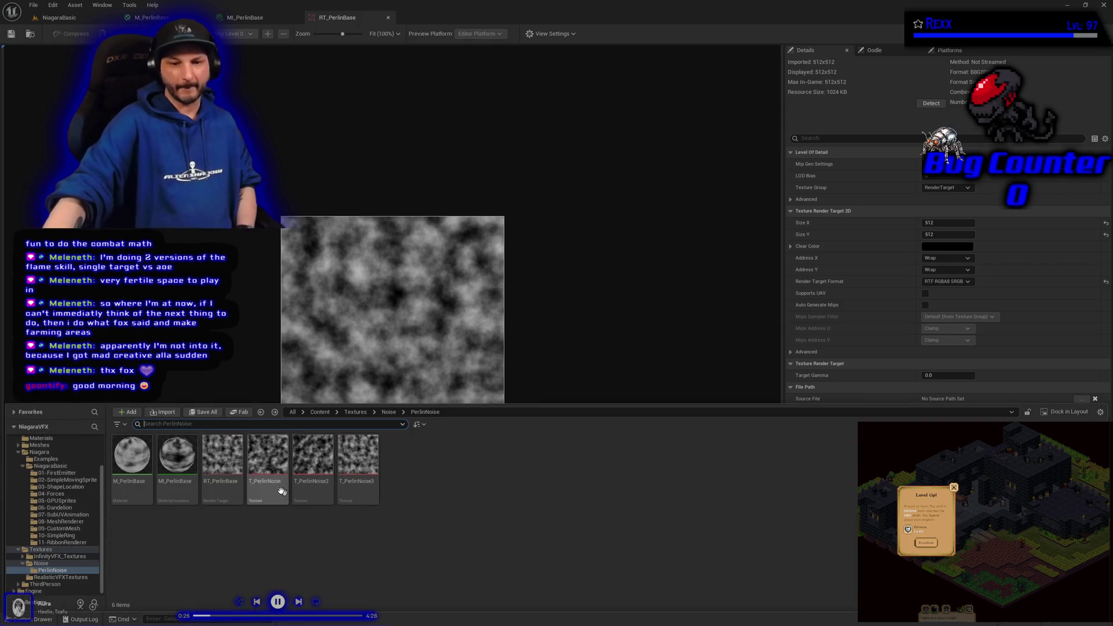
double_click(276, 492)
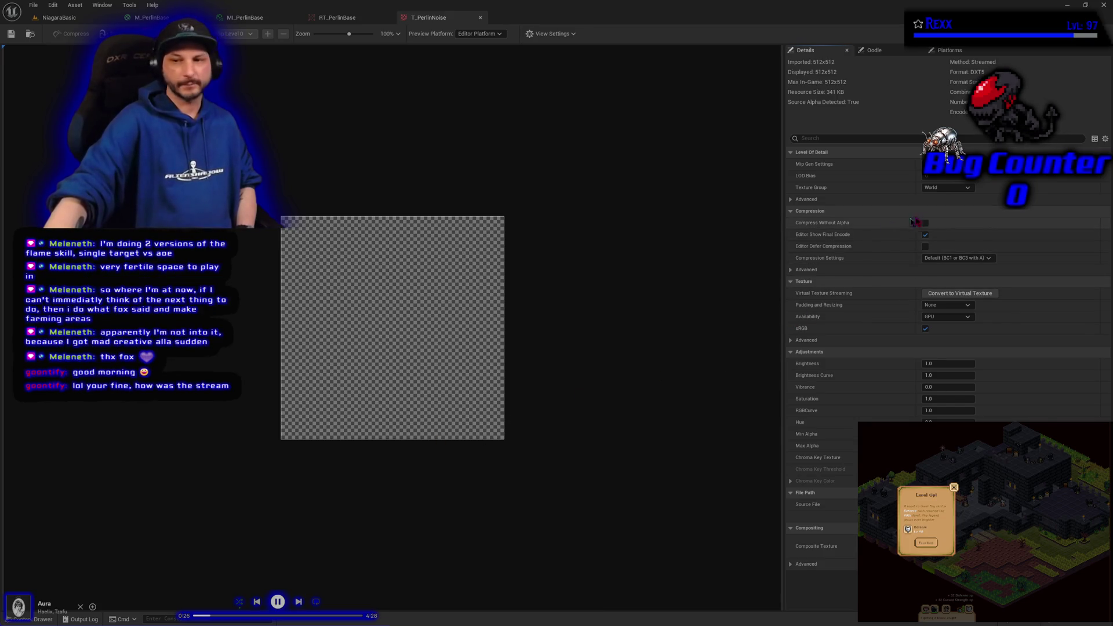
Step: Tick Compress Without Alpha and save on T_PerlinNoise, T_PerlinNoise2 and T_PerlinNoise3 in turn
click(925, 224)
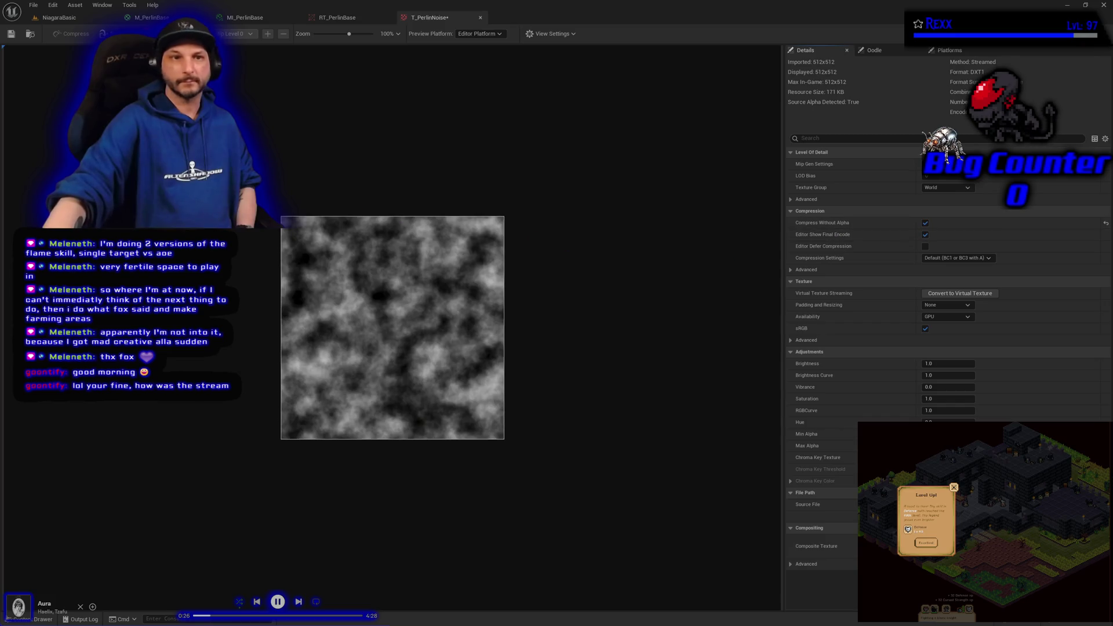
click(11, 34)
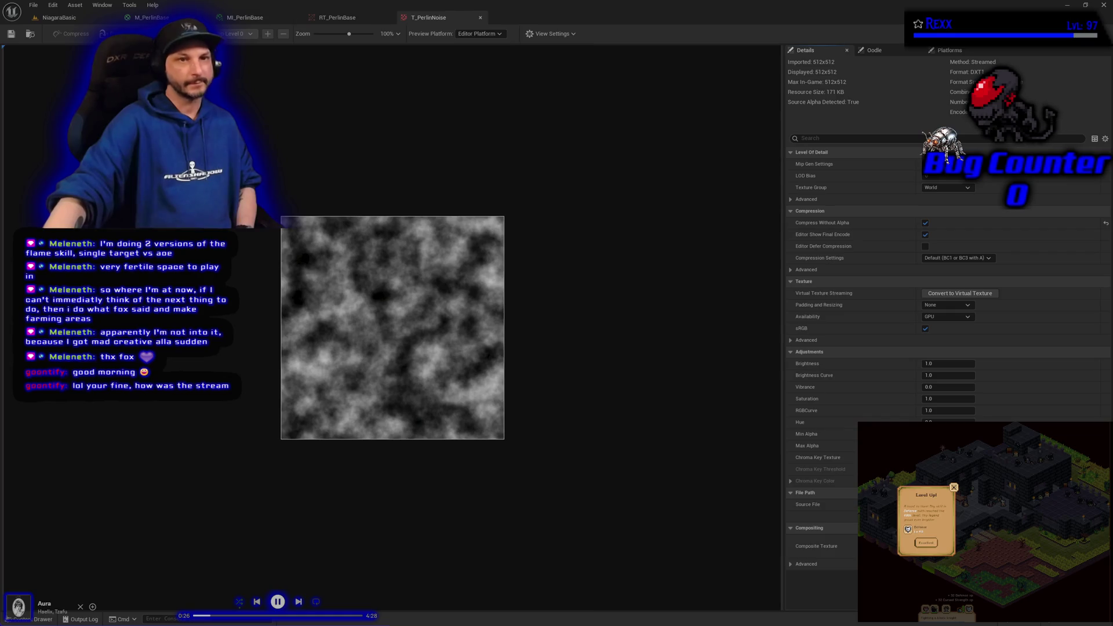
click(41, 619)
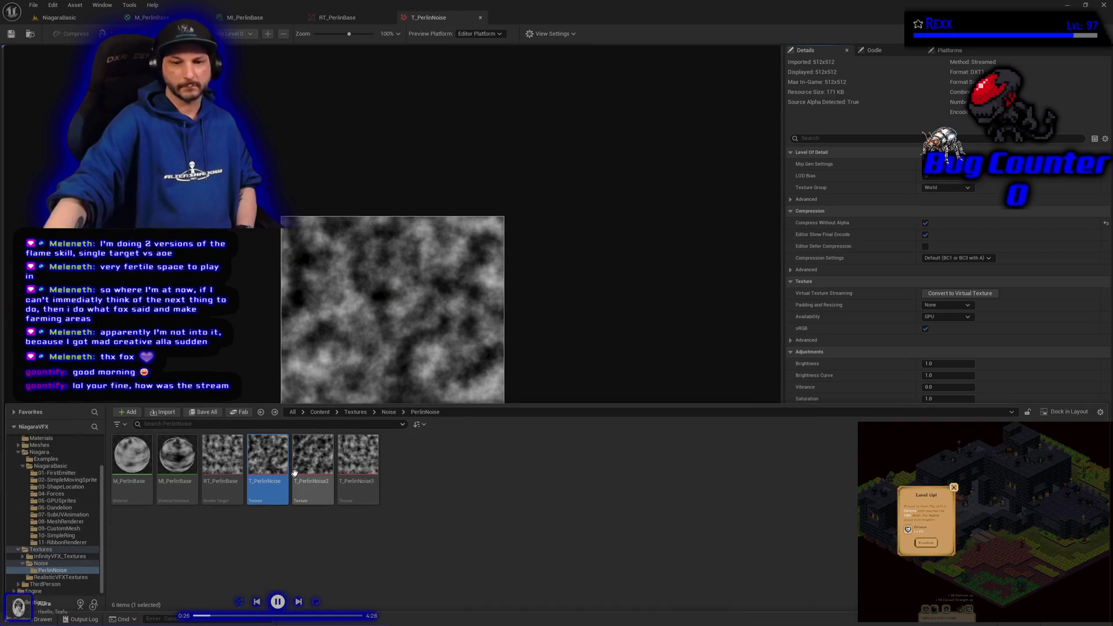
double_click(307, 467)
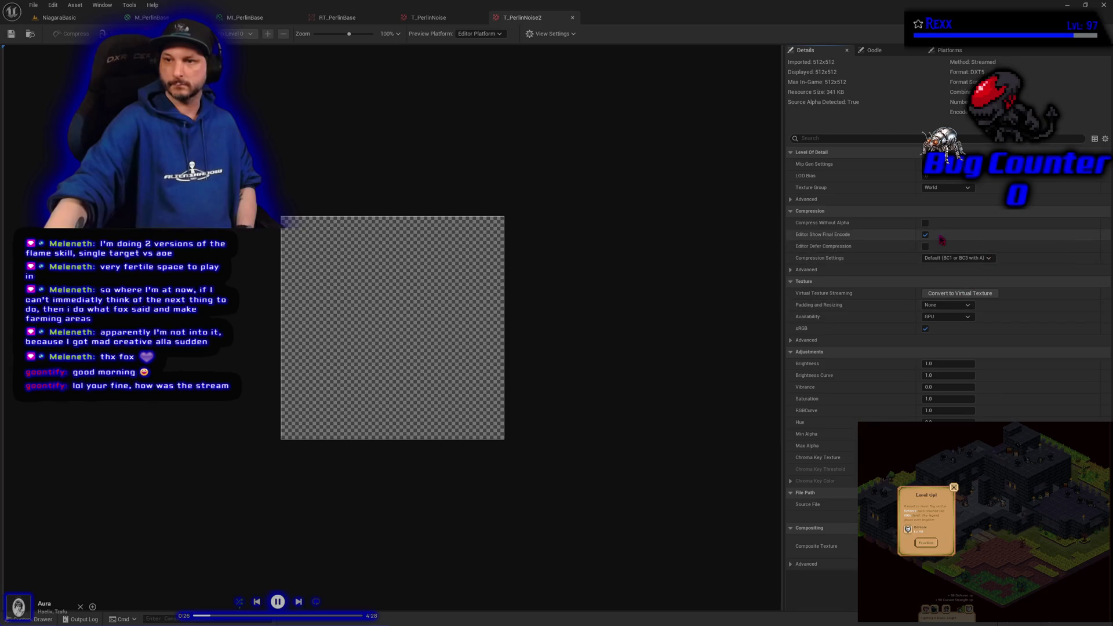
click(925, 223)
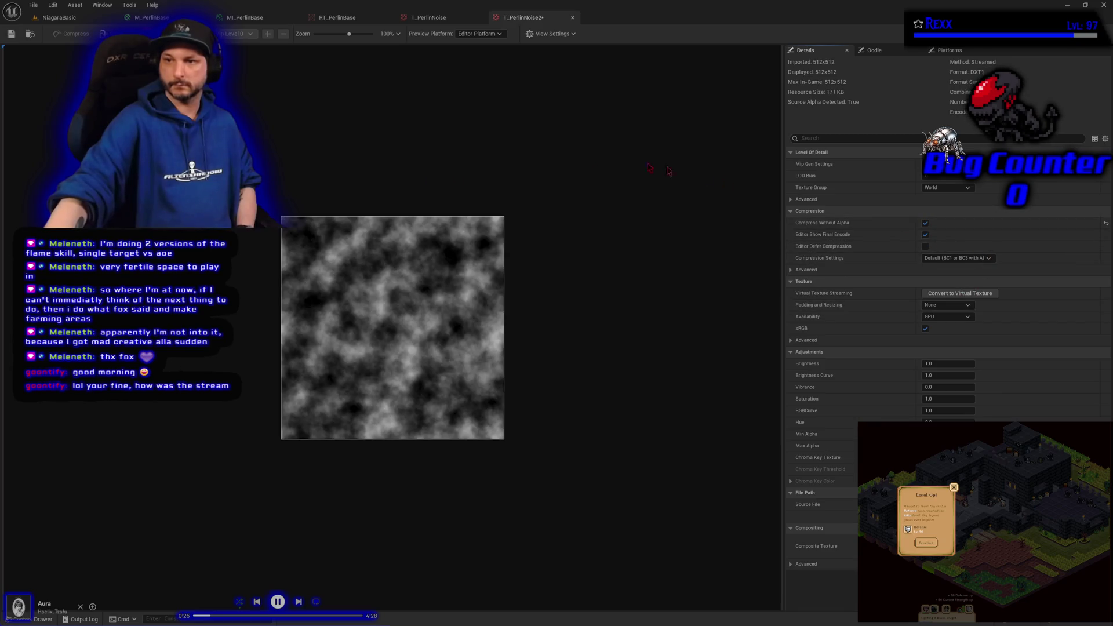
click(10, 33)
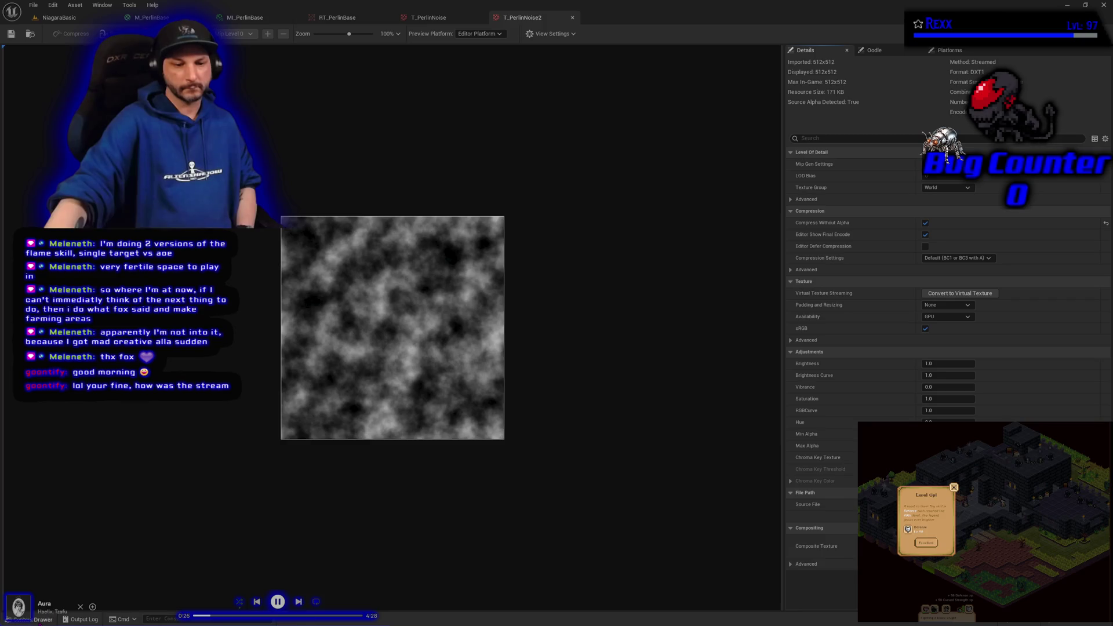
key(ctrl+space)
double_click(358, 470)
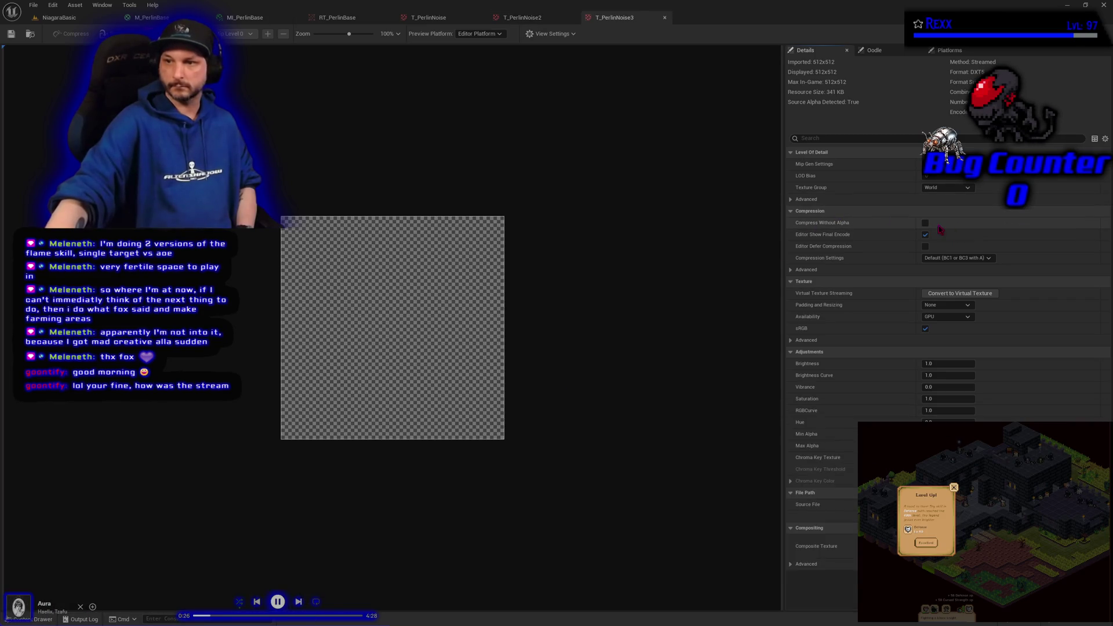
click(926, 224)
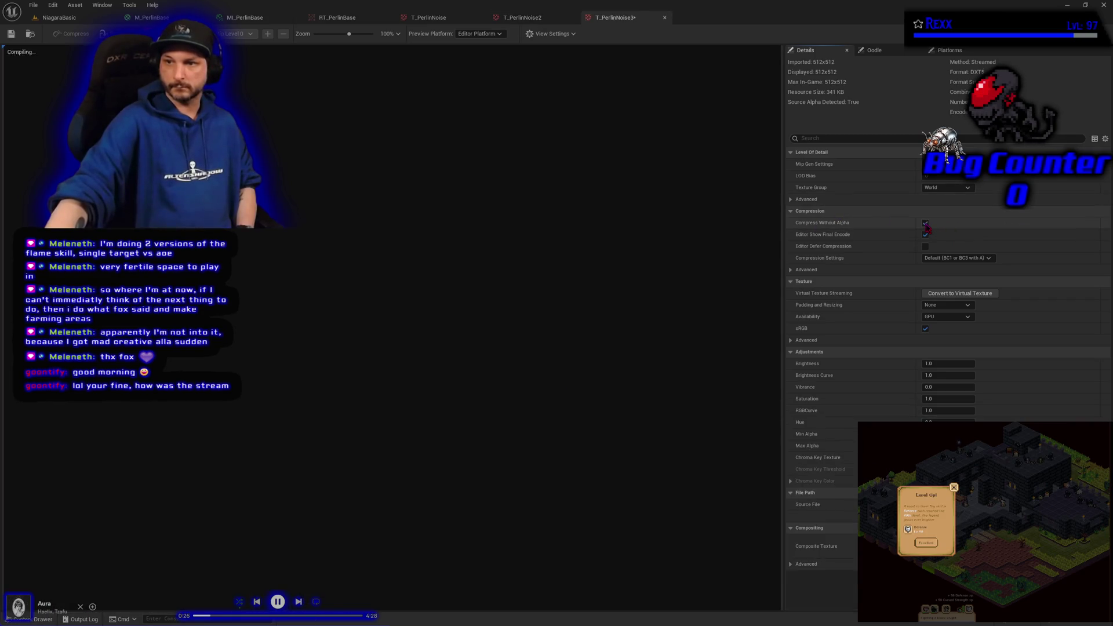
click(11, 34)
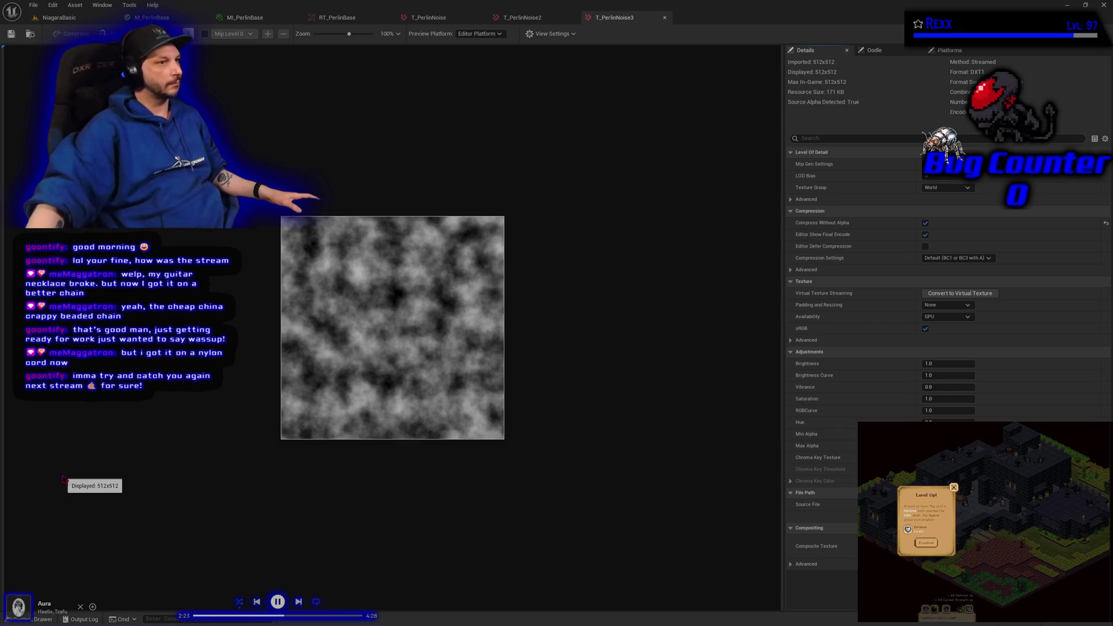
Step: Reopen the Content Drawer listing M_PerlinBase through T_PerlinNoise3
click(36, 619)
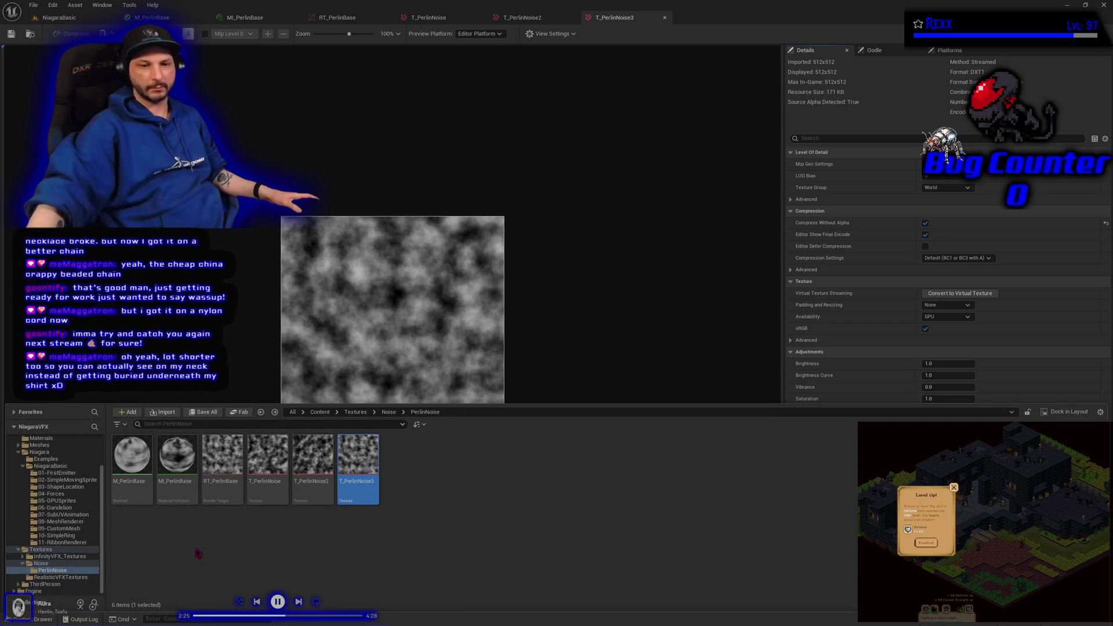
Step: Go to the NiagaraBasic/11-RibbonRenderer folder and open MI_Ribbon_Additive
key(BackSpace)
key(alt+Left)
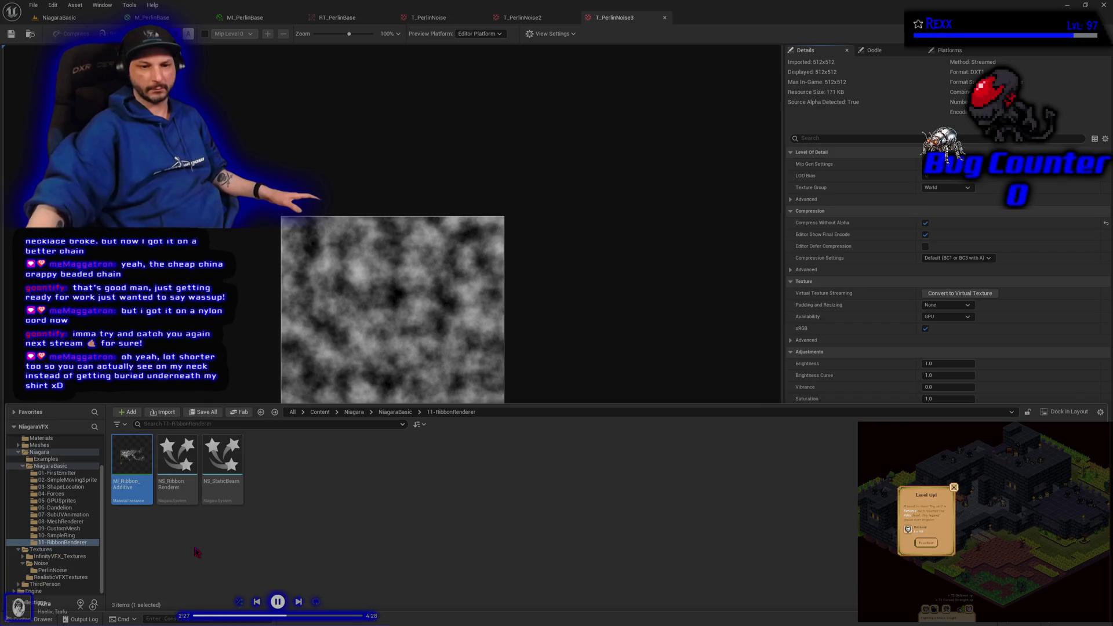
mouse_move(177, 489)
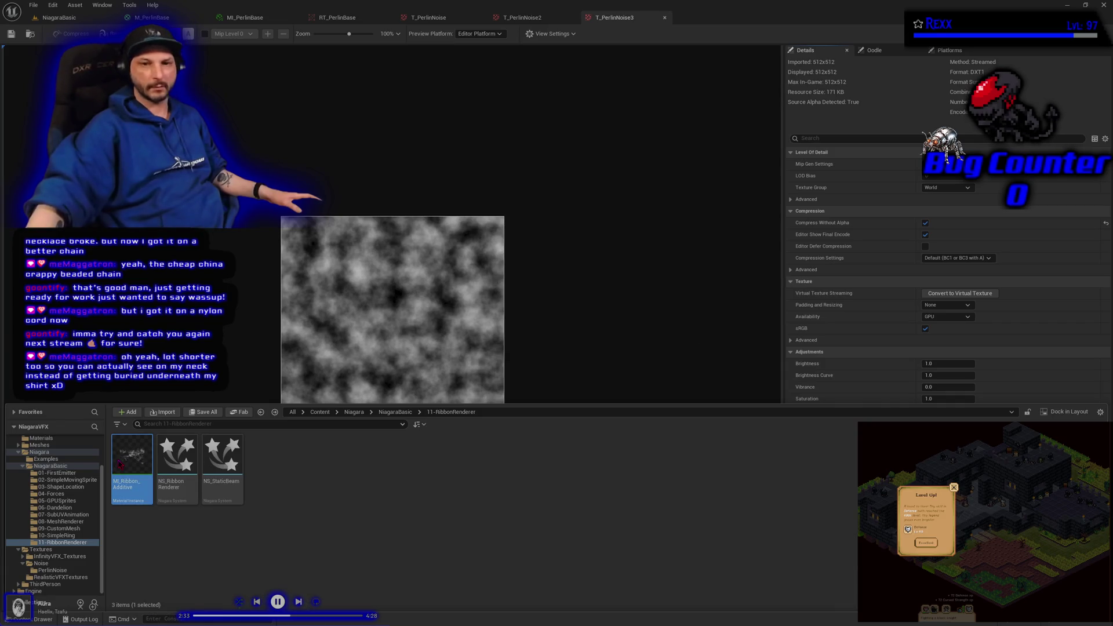
double_click(119, 463)
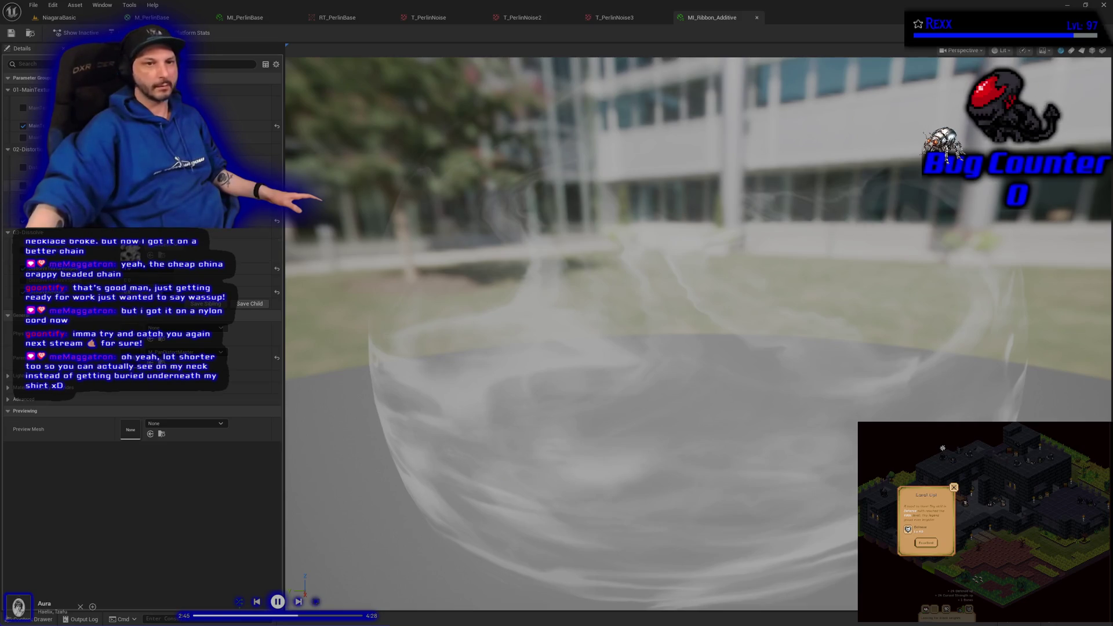
Step: Enable Distortion on MI_Ribbon_Additive, set its texture to T_PerlinNoise, and save
click(23, 168)
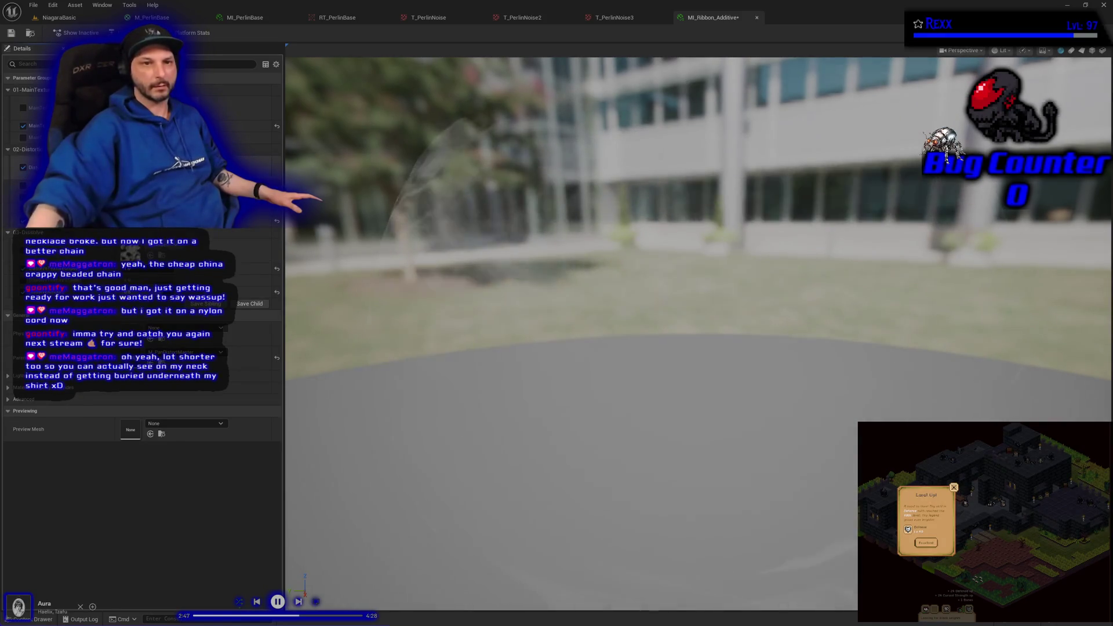
click(232, 168)
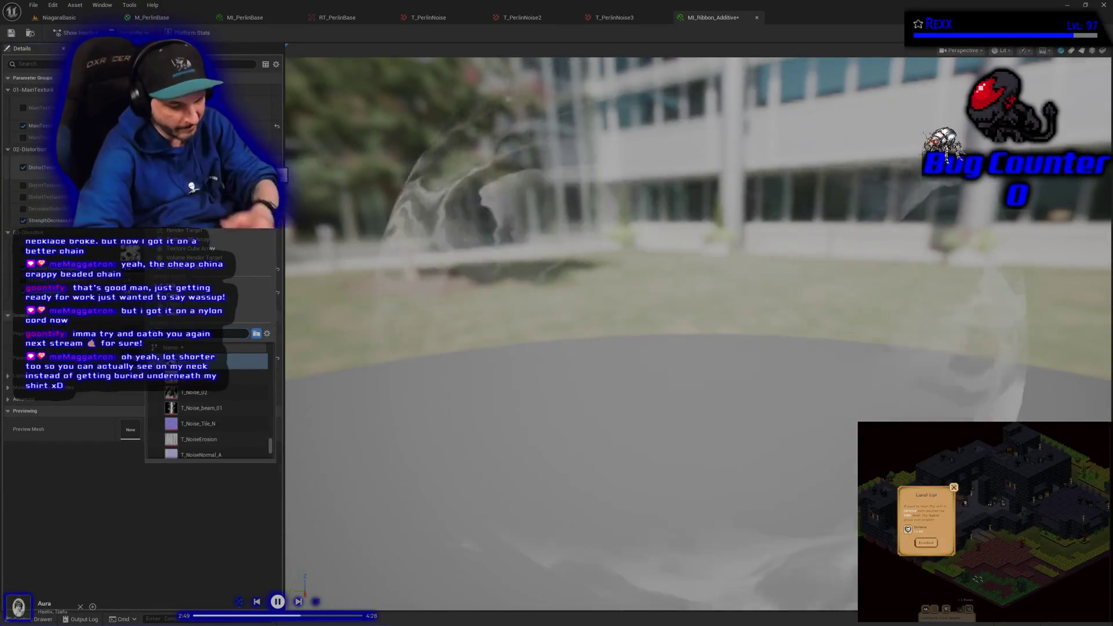
text(perlin)
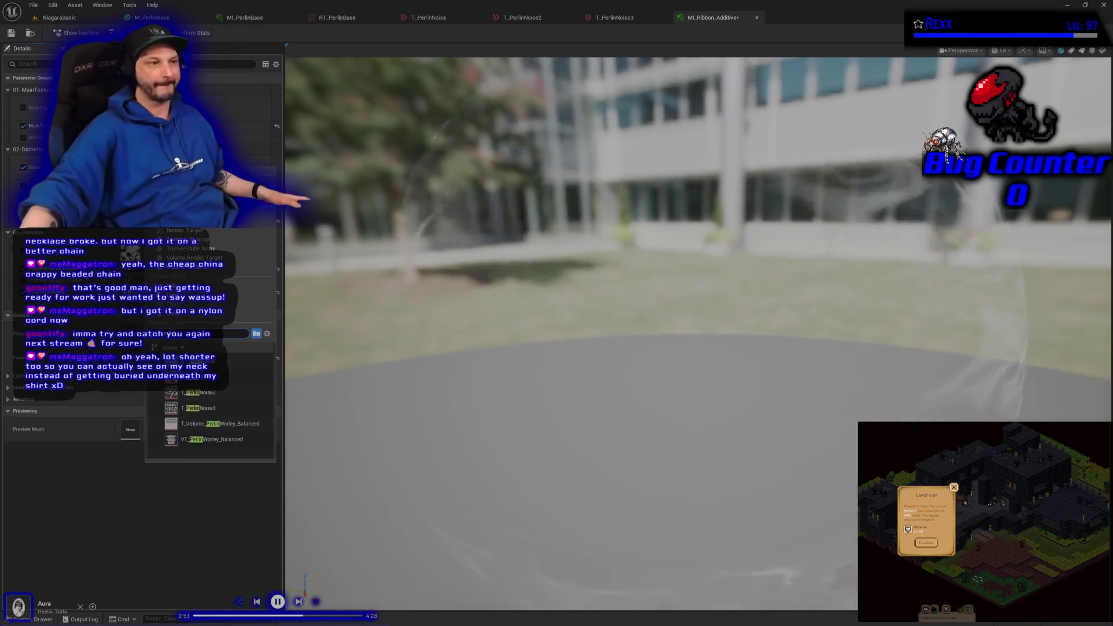
click(238, 383)
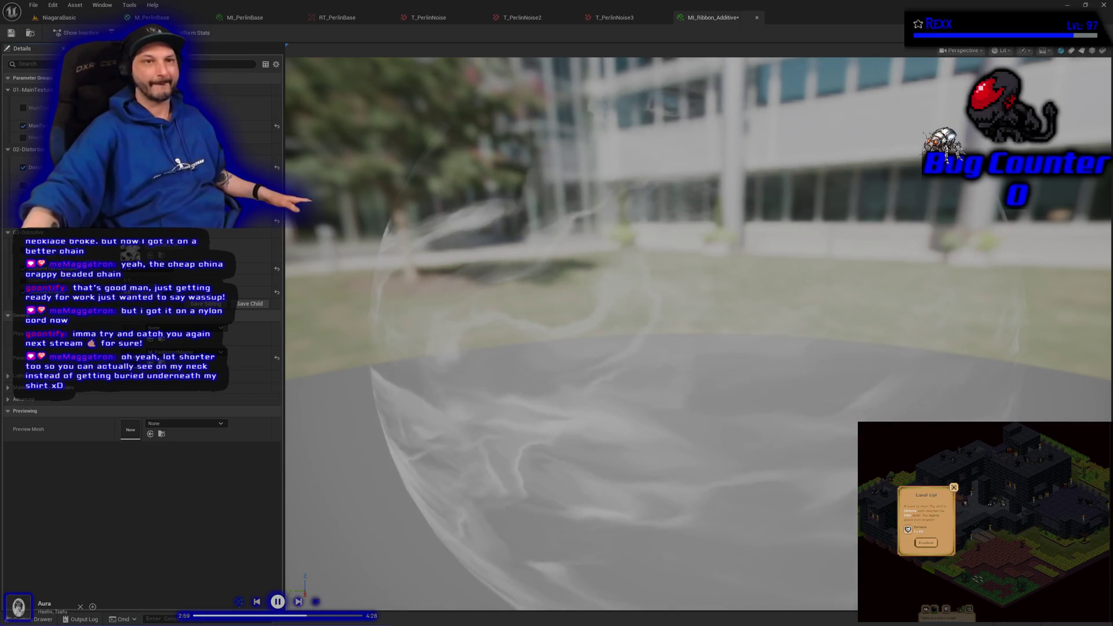
click(10, 32)
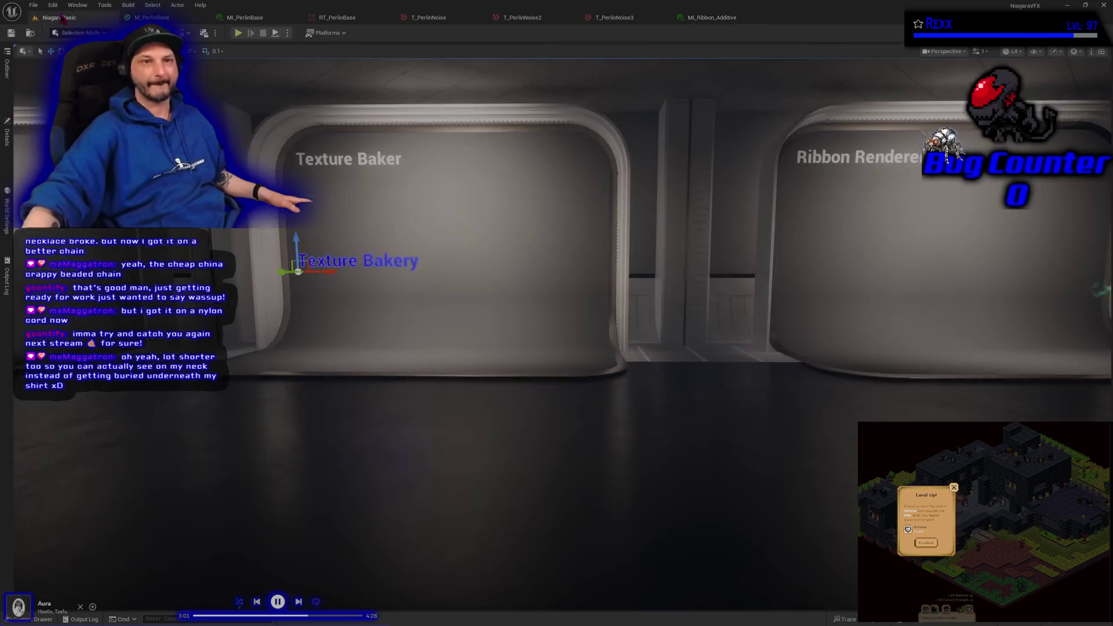
Step: Fly the NiagaraBasic viewport to the Ribbon Renderer booth, then return to MI_Ribbon_Additive
click(58, 18)
mouse_move(412, 278)
mouse_down()
mouse_move(517, 263)
mouse_move(485, 279)
mouse_up()
drag(585, 358, 585, 358)
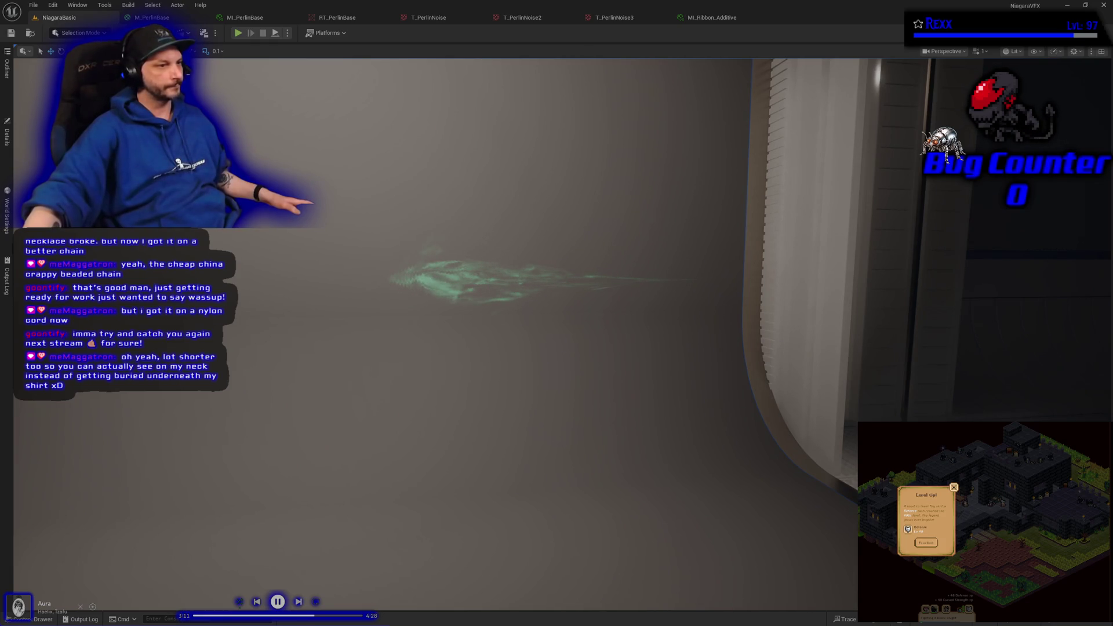
click(712, 17)
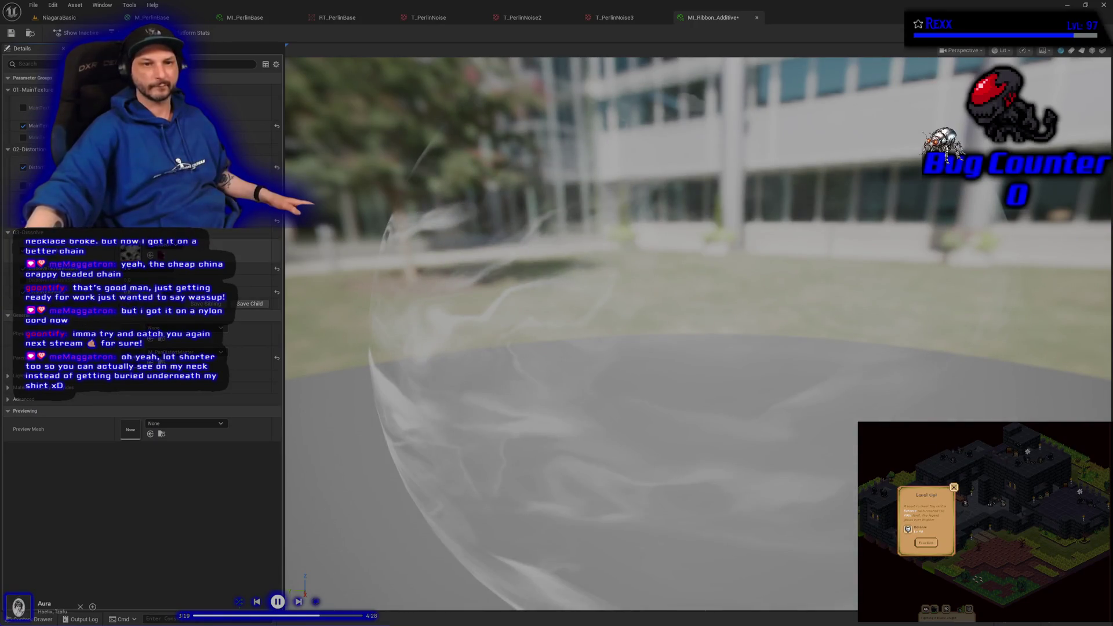
Step: Assign a baked PerlinNoise texture to the 03-Dissolve texture parameter
click(174, 247)
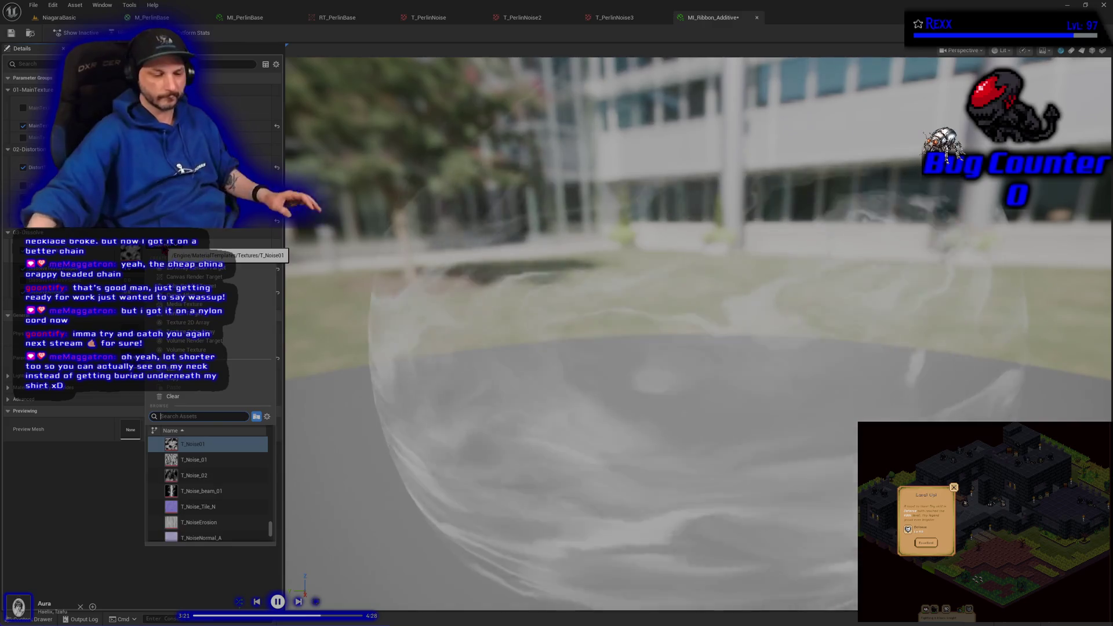
text(perlin)
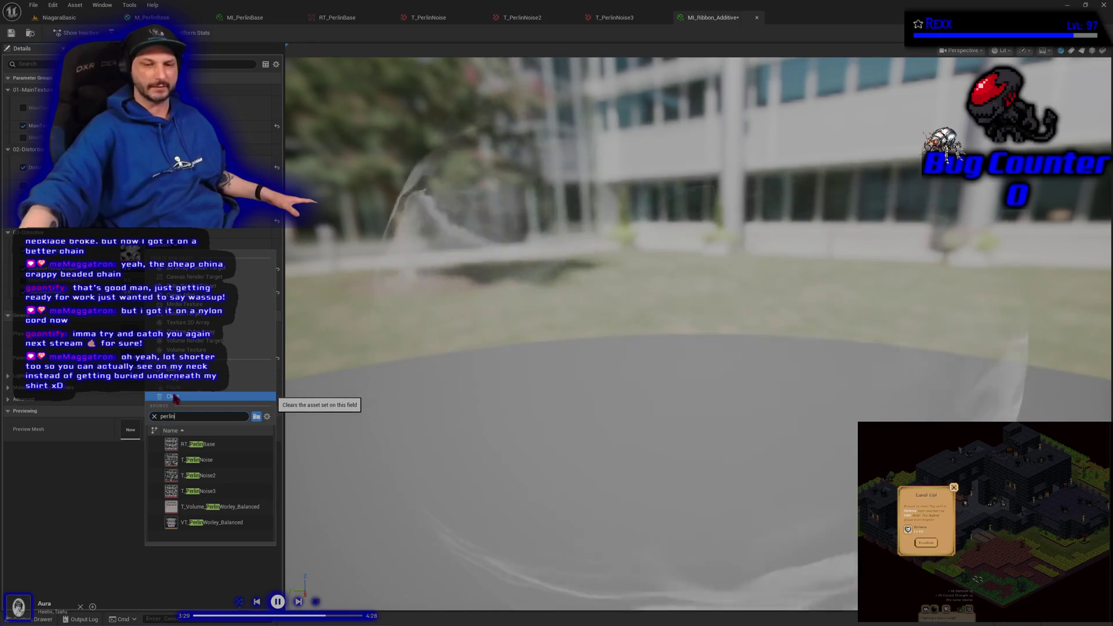
click(225, 488)
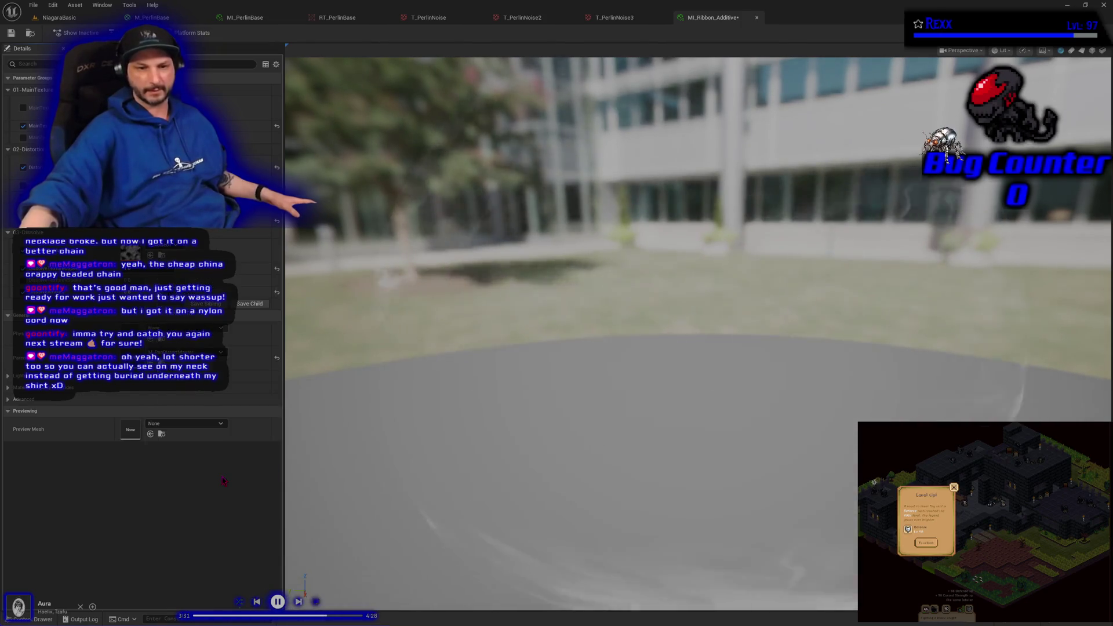
Step: Save MI_Ribbon_Additive and view the result in the NiagaraBasic level
key(ctrl+s)
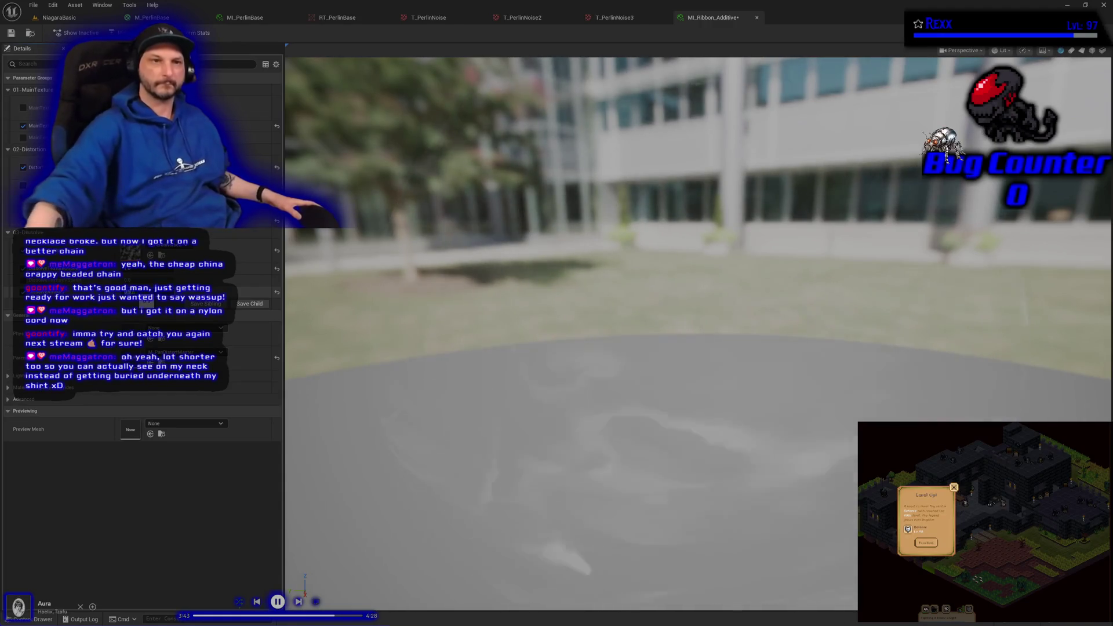
key(ctrl+s)
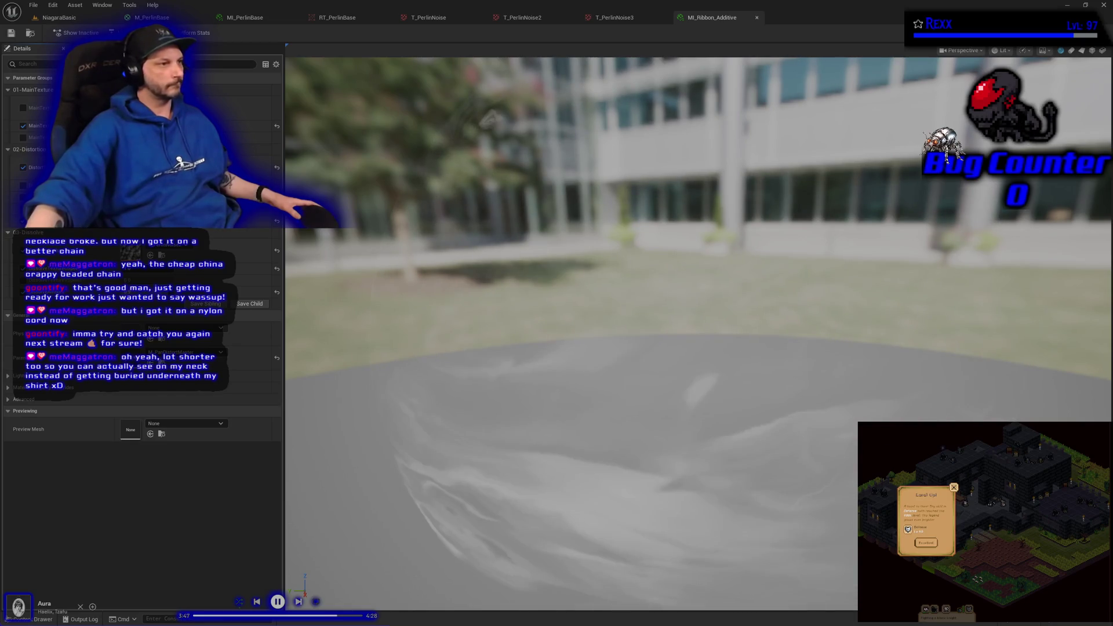
click(59, 18)
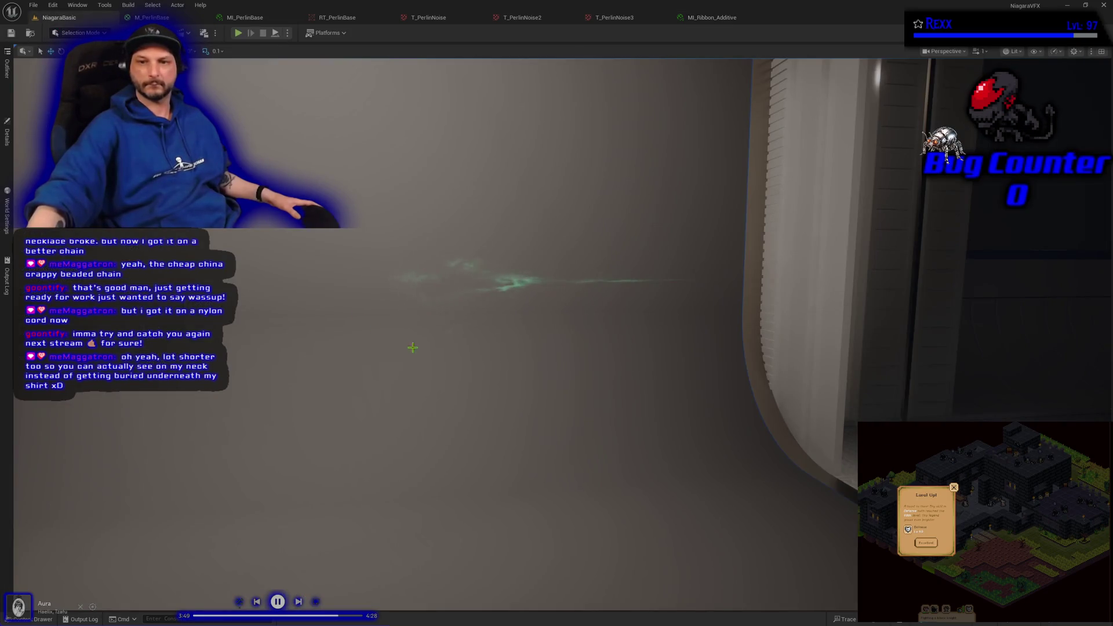
Step: Select the NS_StaticBeam system placed in the level and open it in the Niagara editor
drag(412, 348, 503, 333)
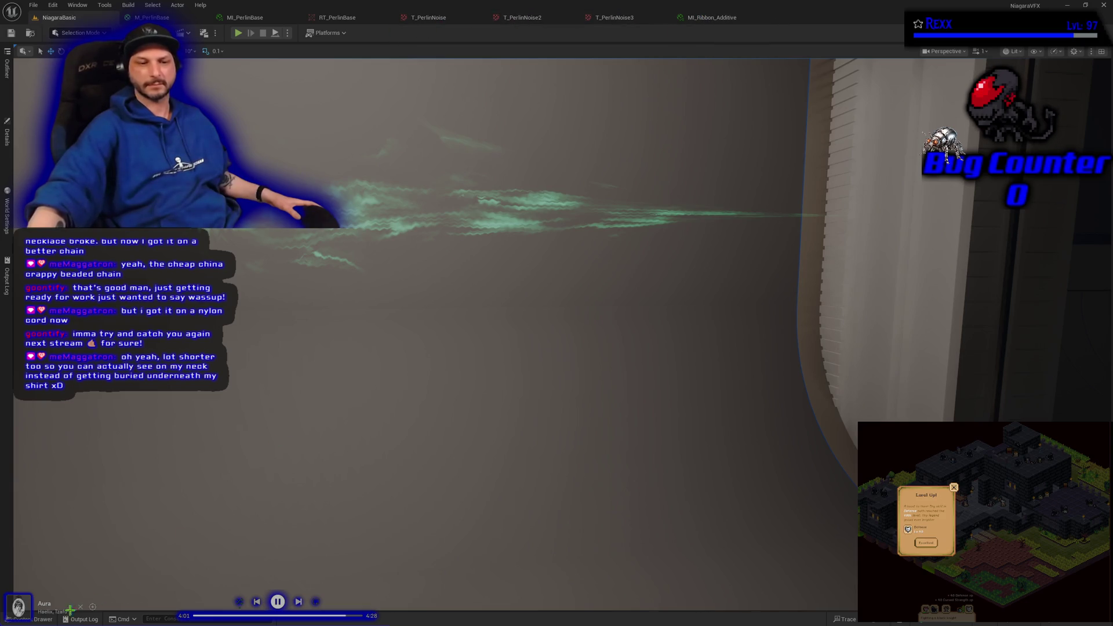
click(40, 619)
right_click(235, 582)
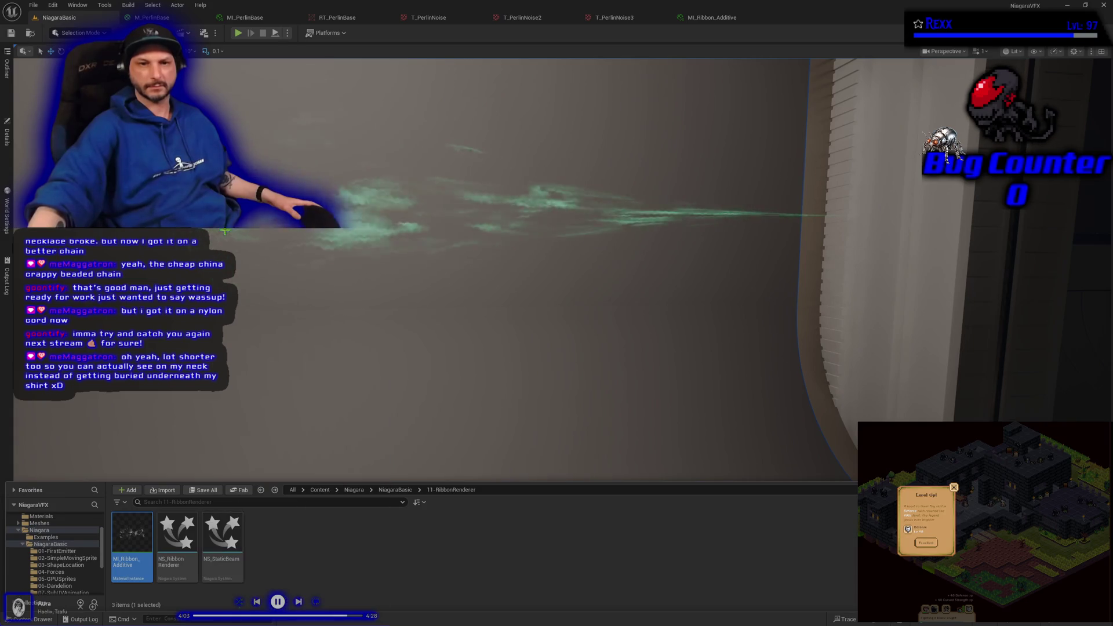
click(348, 232)
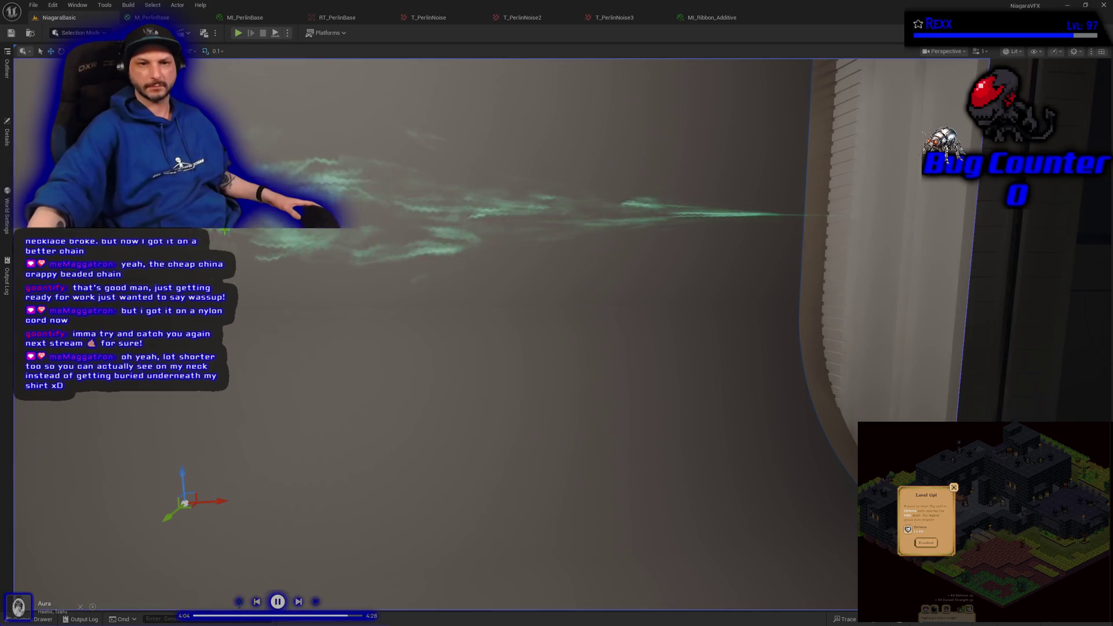
click(7, 135)
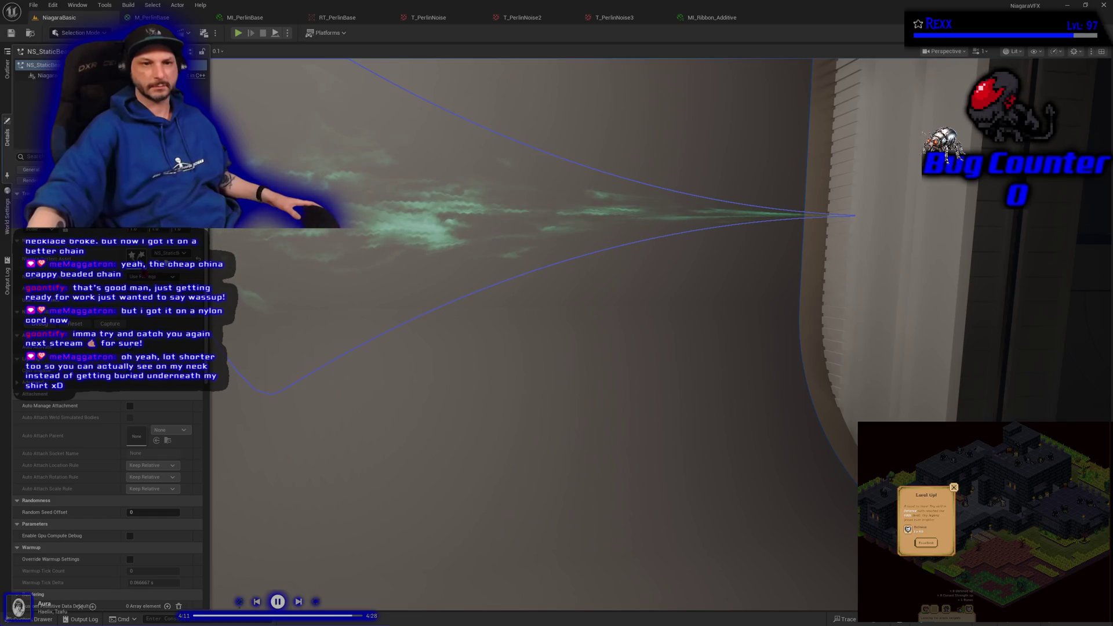
key(ctrl+e)
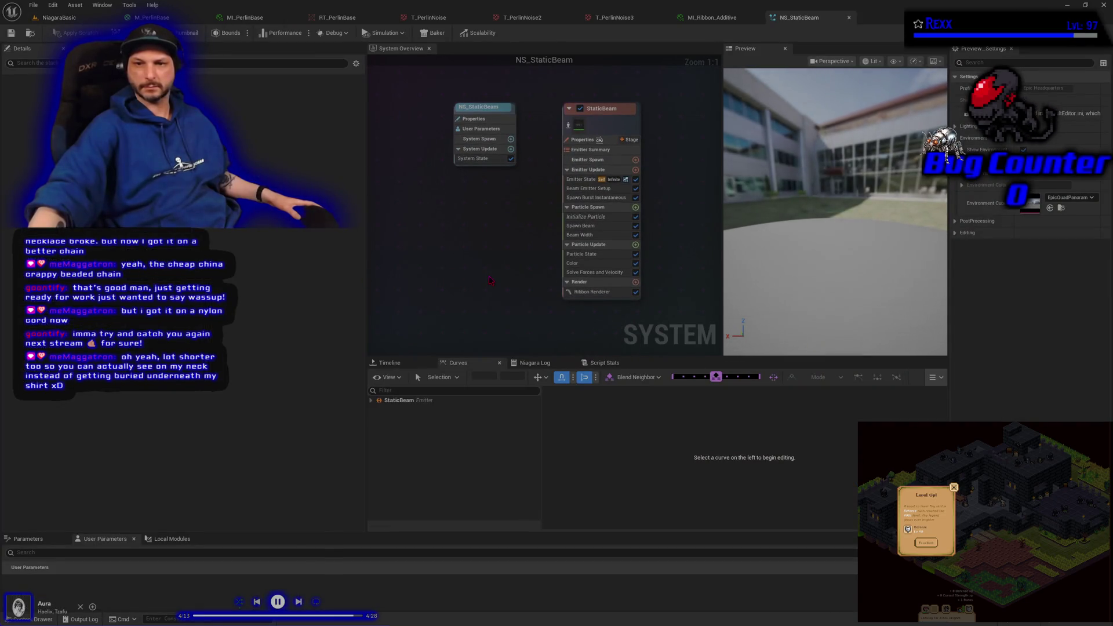
Step: Review the StaticBeam emitter's Initialize Particle module, then go back to the NiagaraBasic level
click(585, 217)
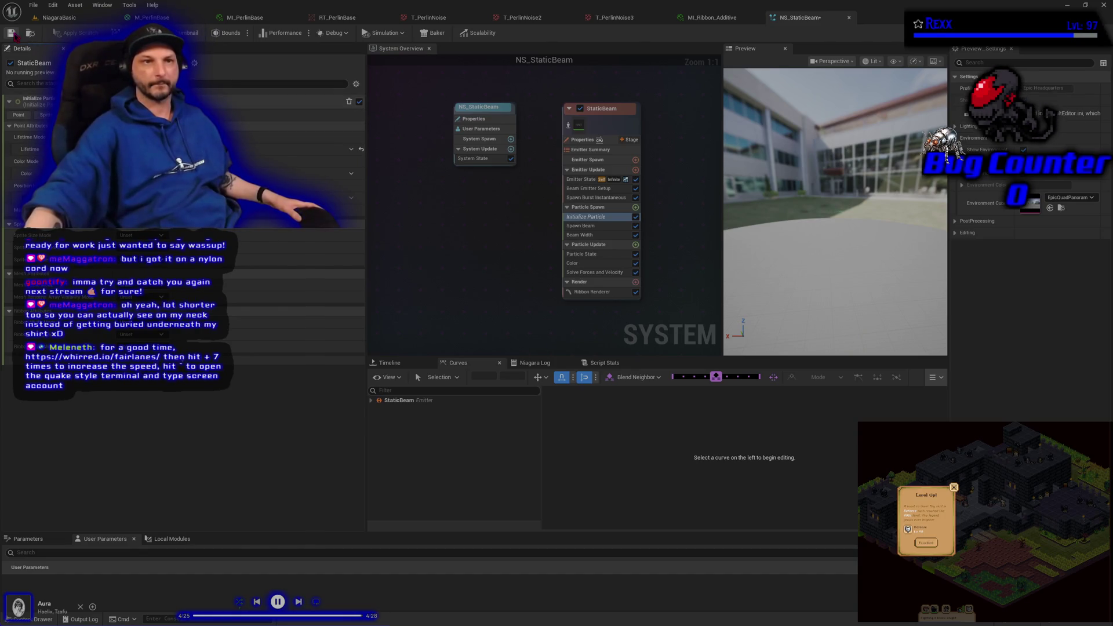
click(68, 19)
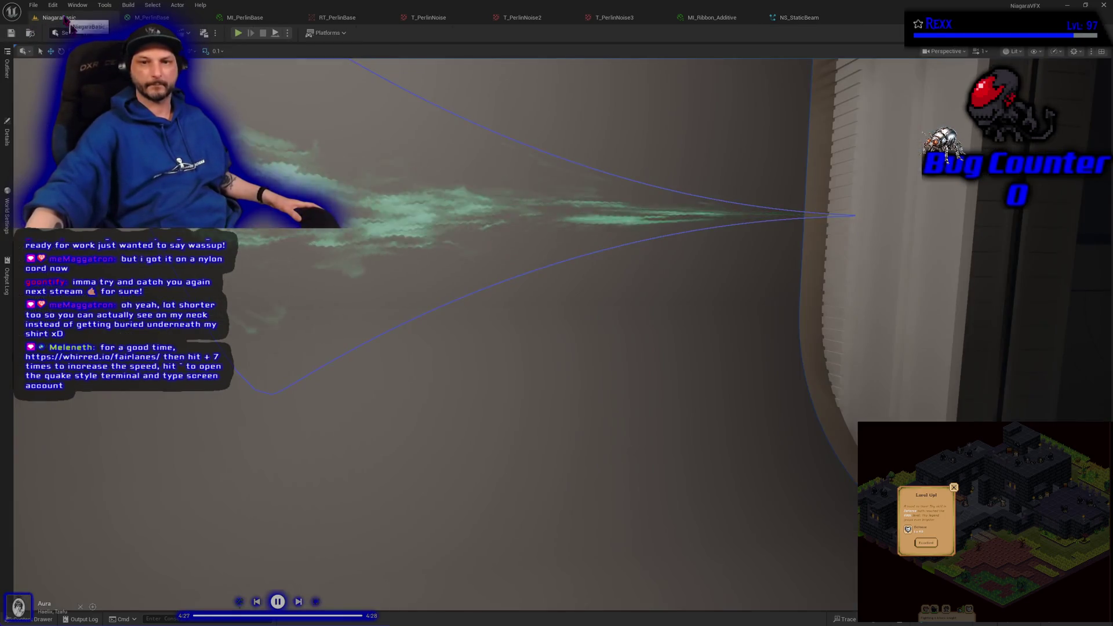
Step: Deselect the beam and pull the camera back, then raise the Udemy course browser window
click(397, 470)
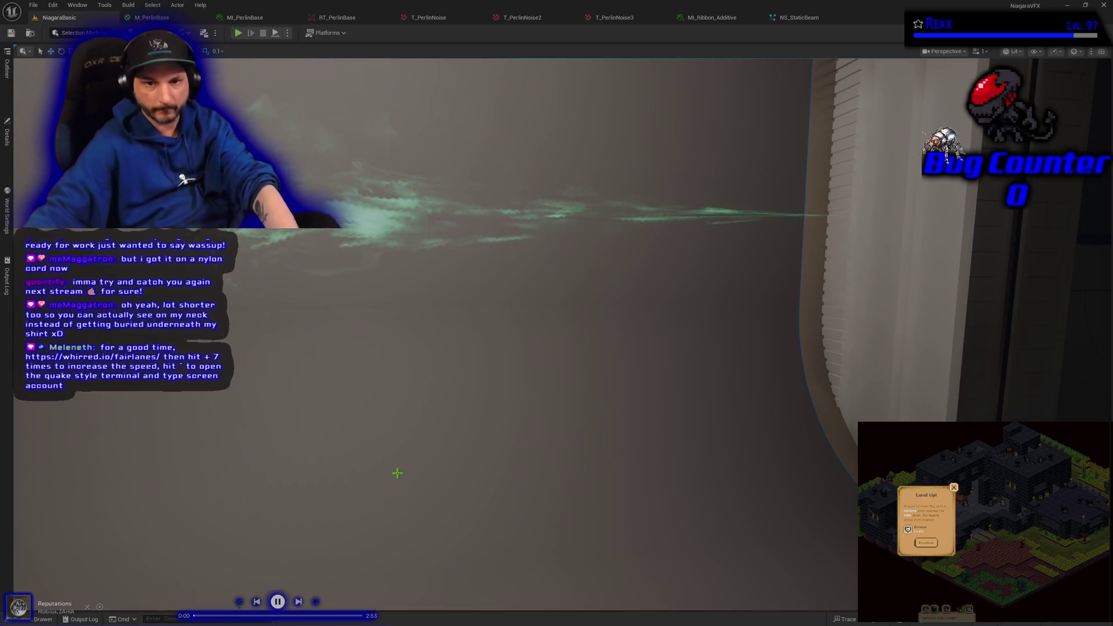
scroll(397, 472, down, 3)
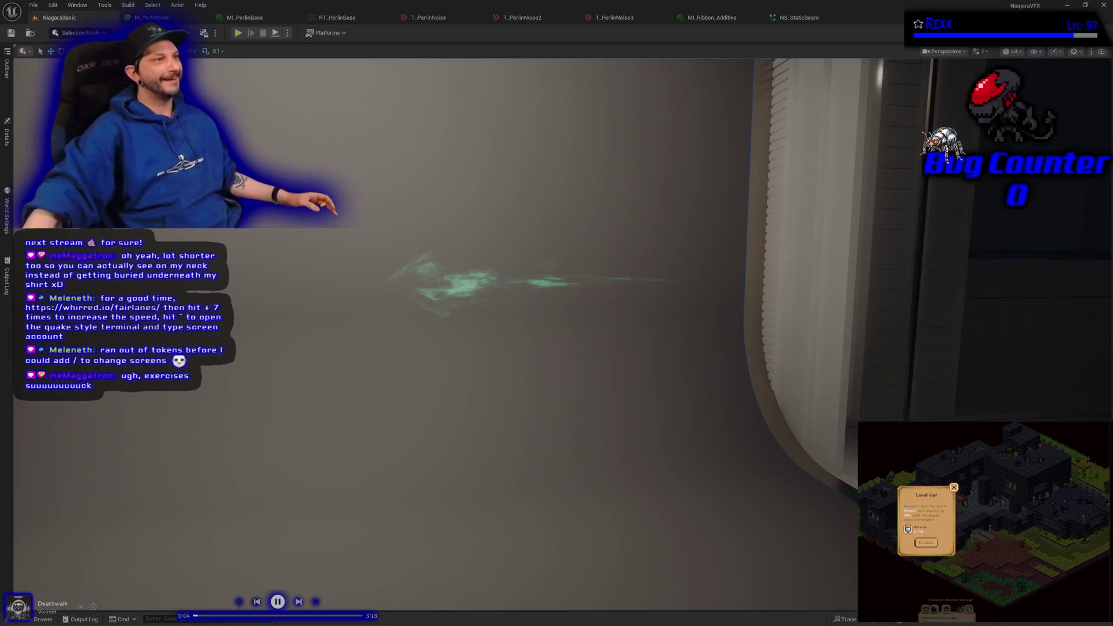
key(alt+Tab)
drag(456, 89, 459, 35)
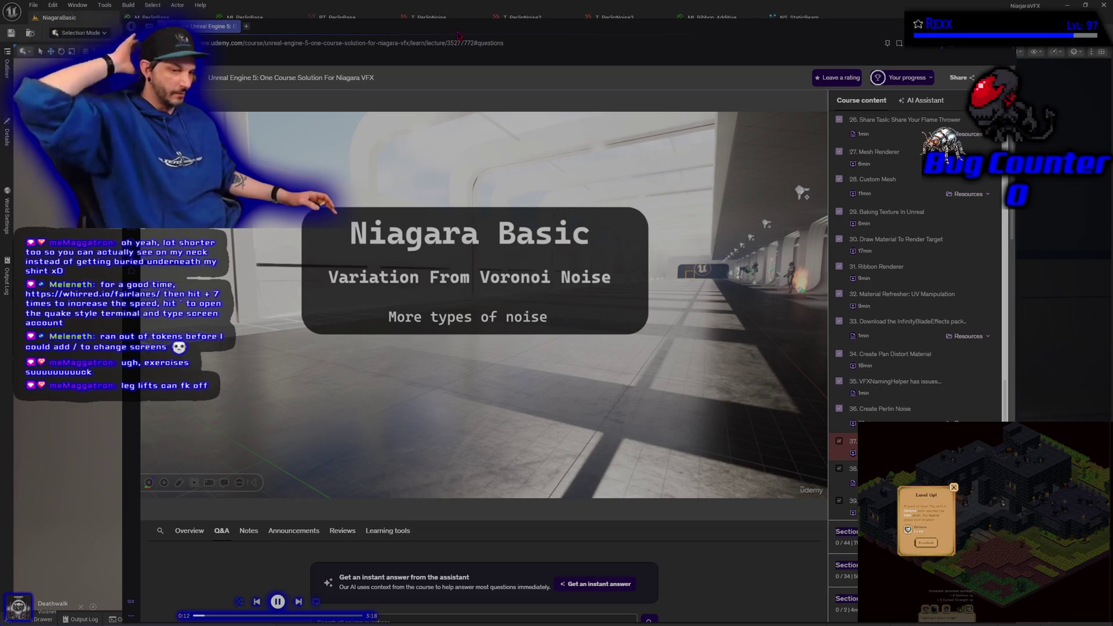
Step: Switch from the Udemy browser back to the Unreal Engine editor
key(alt+Tab)
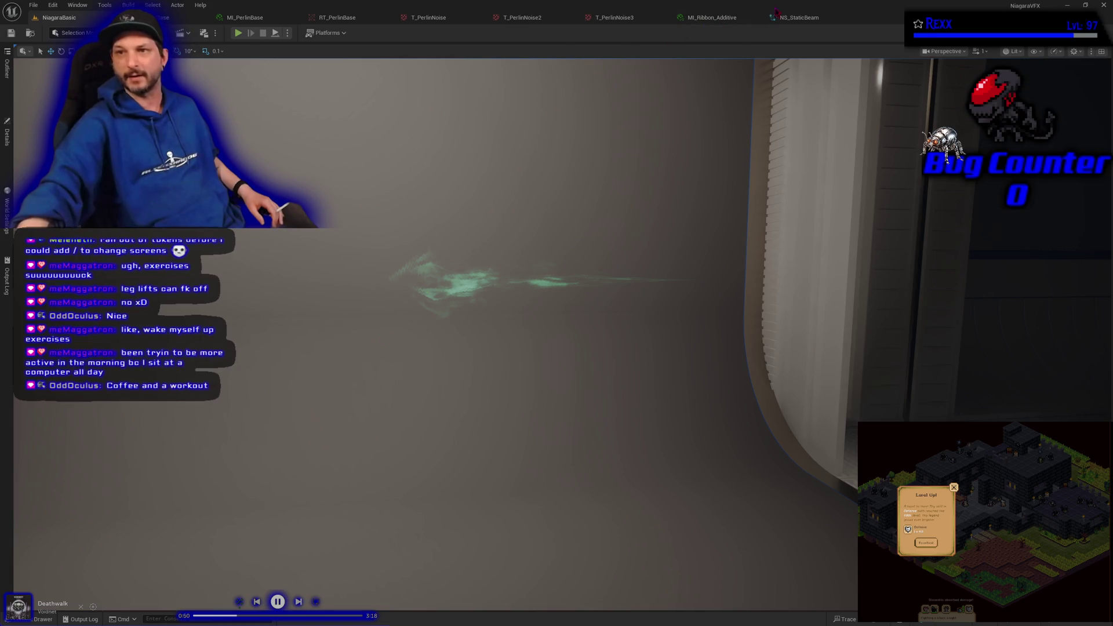
Step: Check RT_PerlinBase and MI_PerlinBase, then open the Content Drawer over the NiagaraBasic level
click(330, 18)
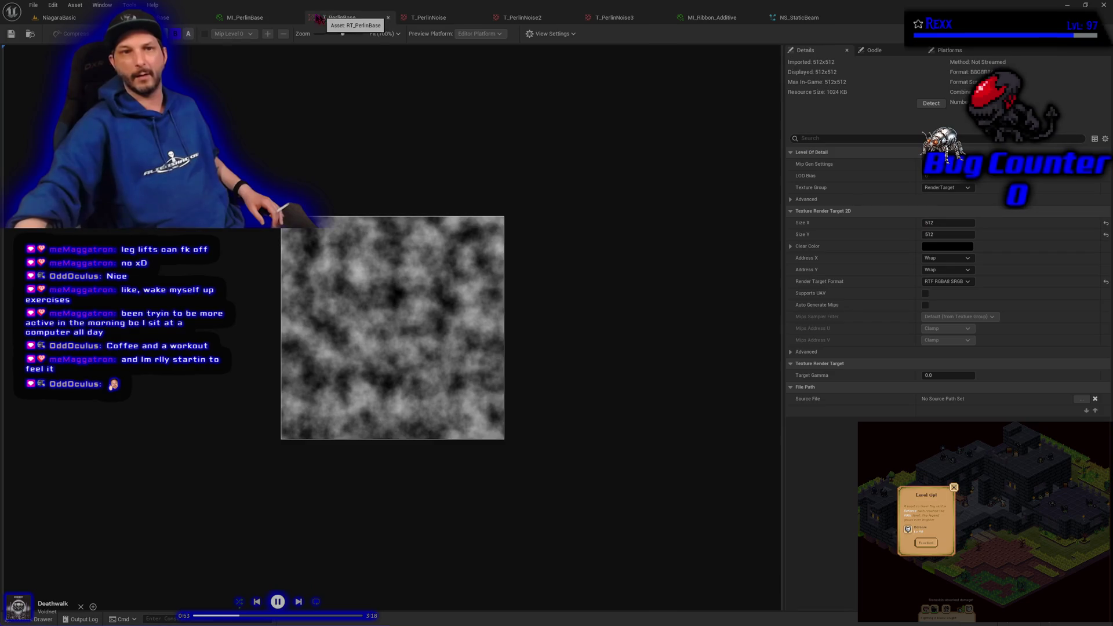
click(244, 17)
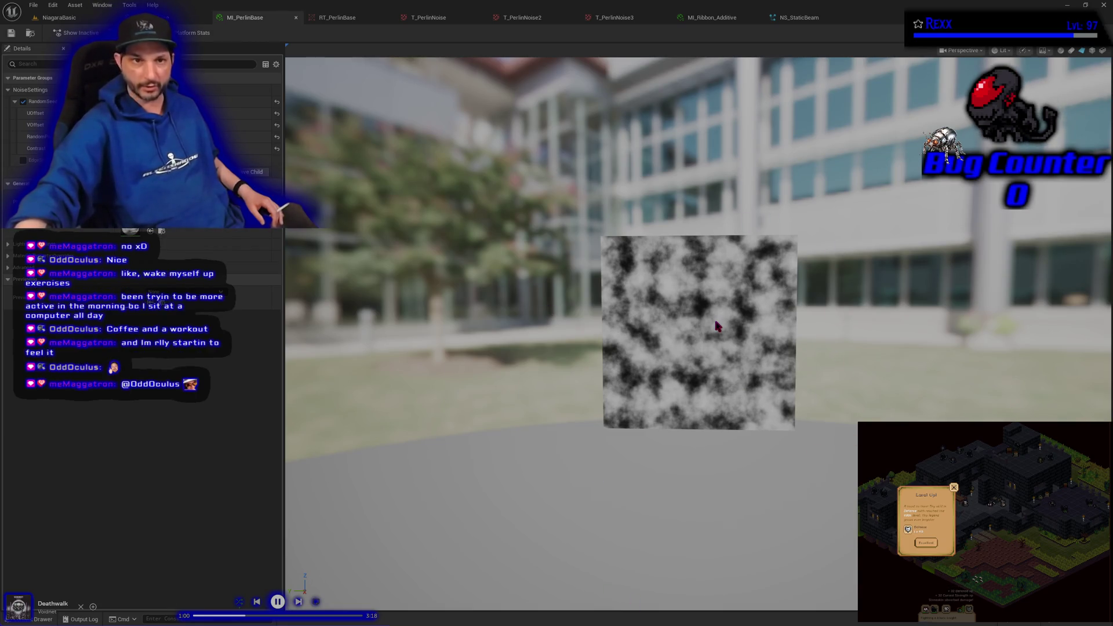
click(58, 18)
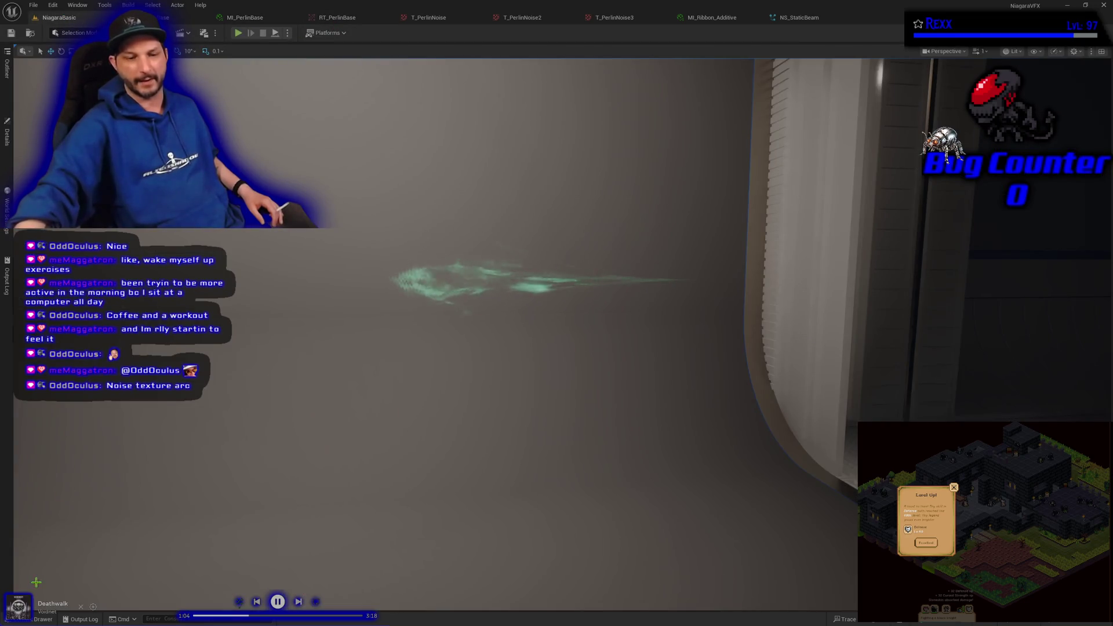
key(ctrl+space)
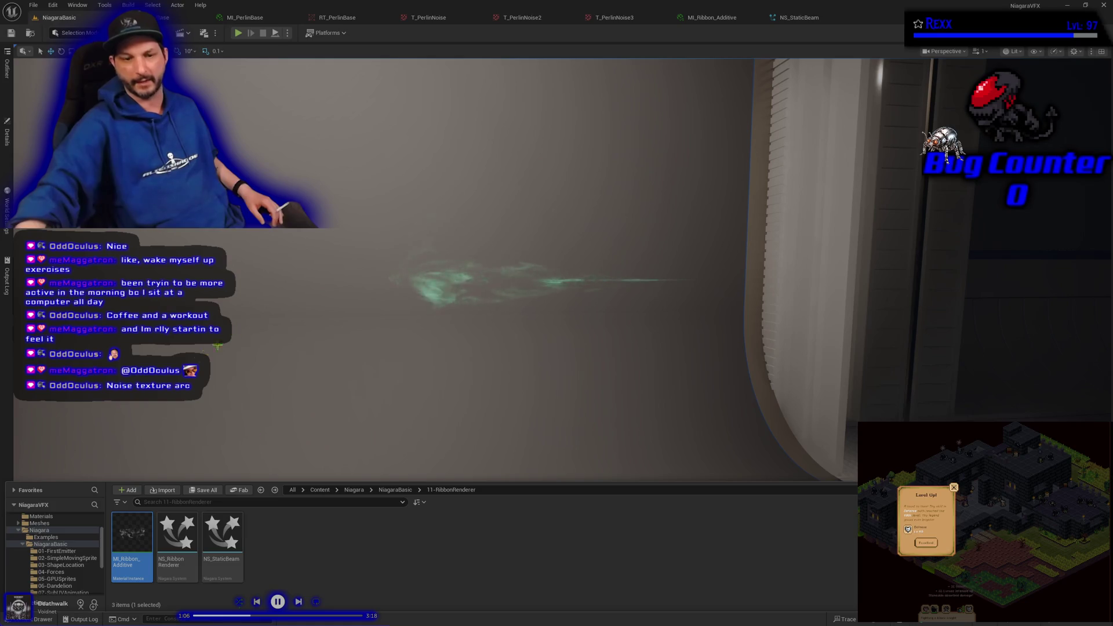
Step: Look at the M_PerlinBase material graph, then return to the MI_PerlinBase instance
click(174, 18)
click(245, 17)
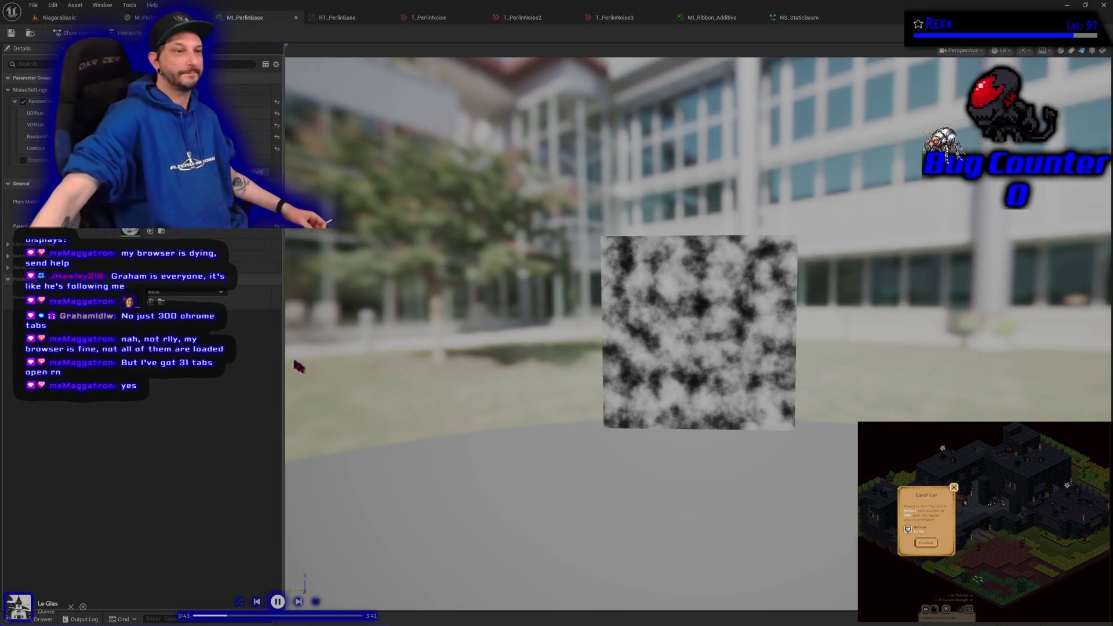
key(alt+Tab)
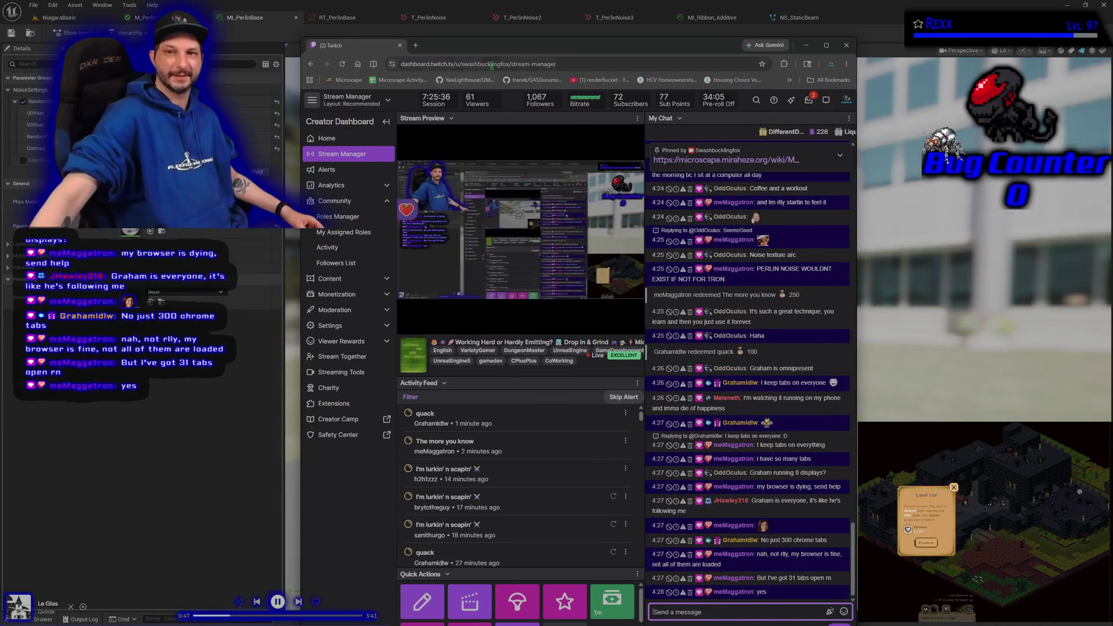
key(alt+Tab)
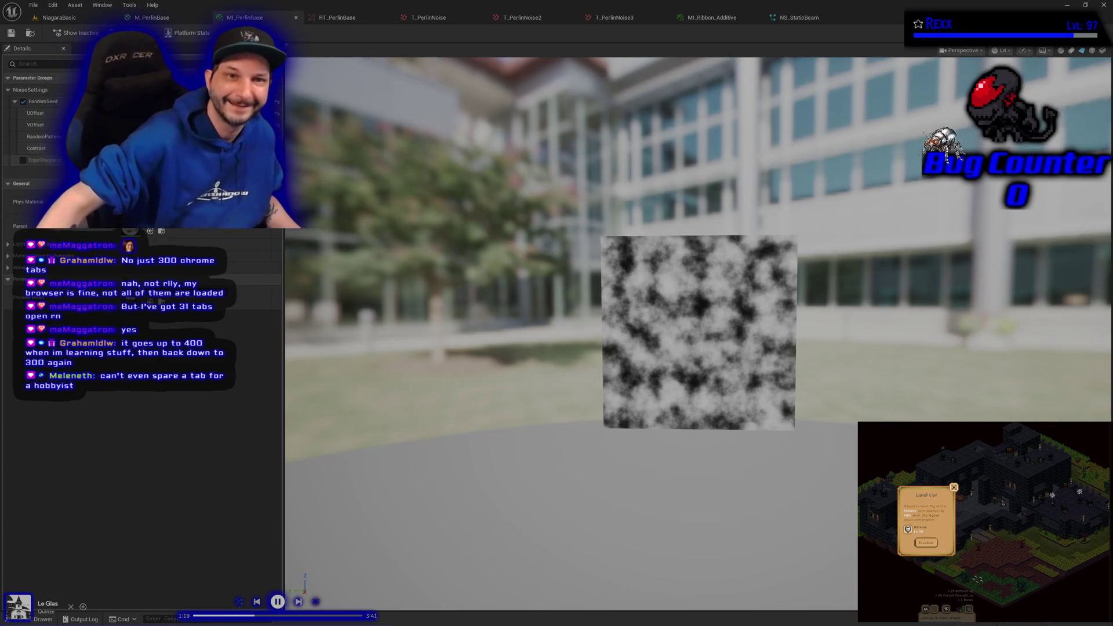
click(149, 18)
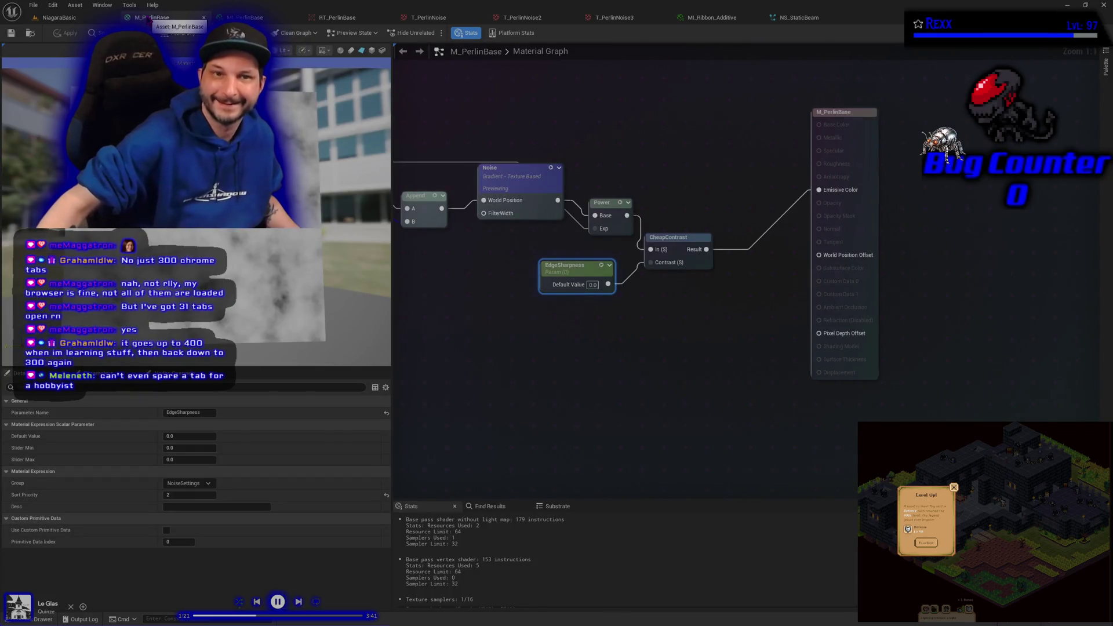
Step: Return to the NiagaraVFX level and close the Unreal editor
click(174, 53)
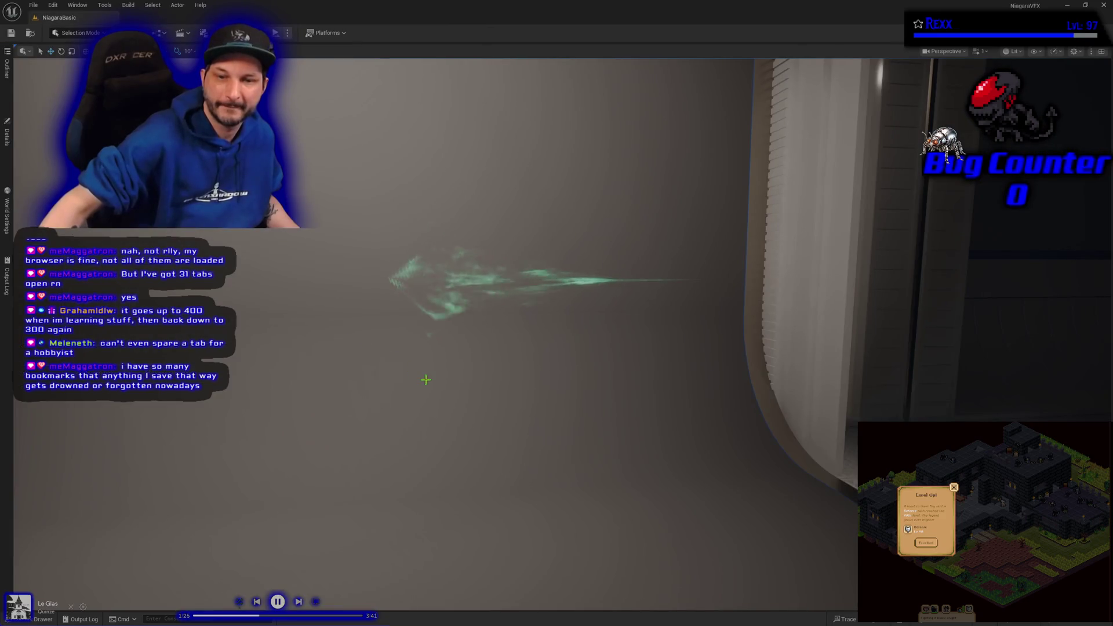
click(1103, 5)
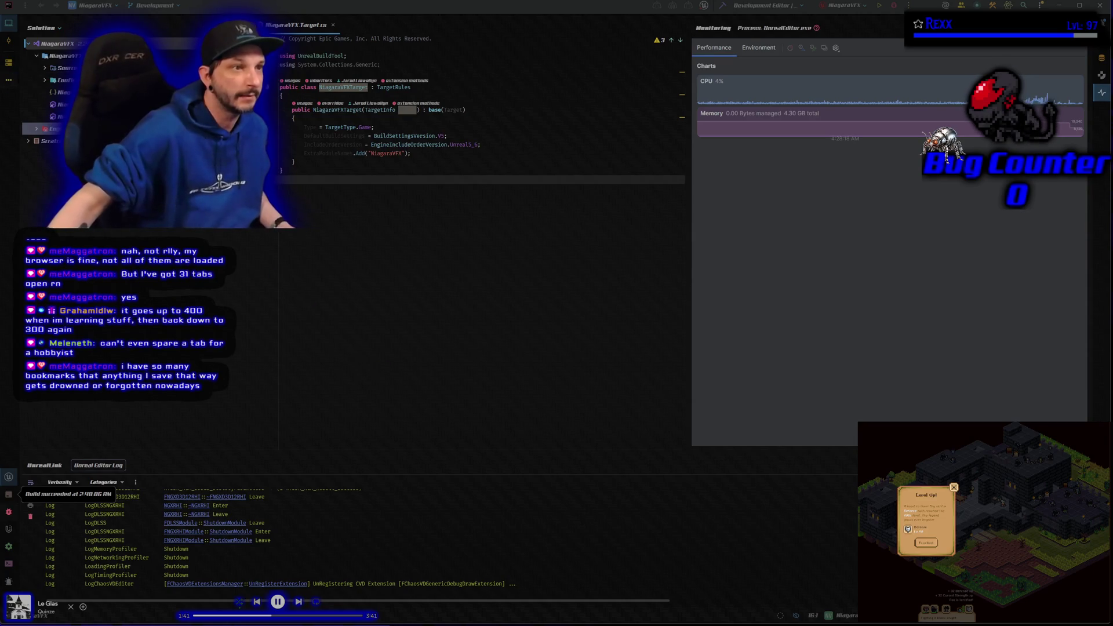
Step: Switch from Rider to the Chrome window showing the Twitch Creator Dashboard
key(alt+Tab)
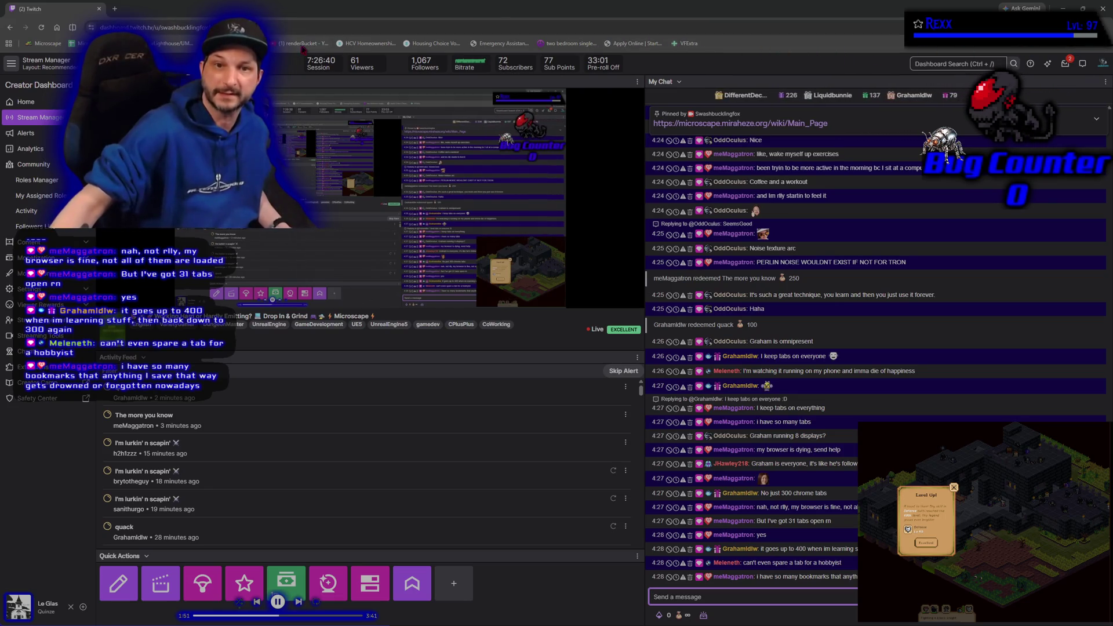
Step: Open the VFExtra bookmark in a new tab, view it, then close that tab
right_click(694, 46)
click(712, 55)
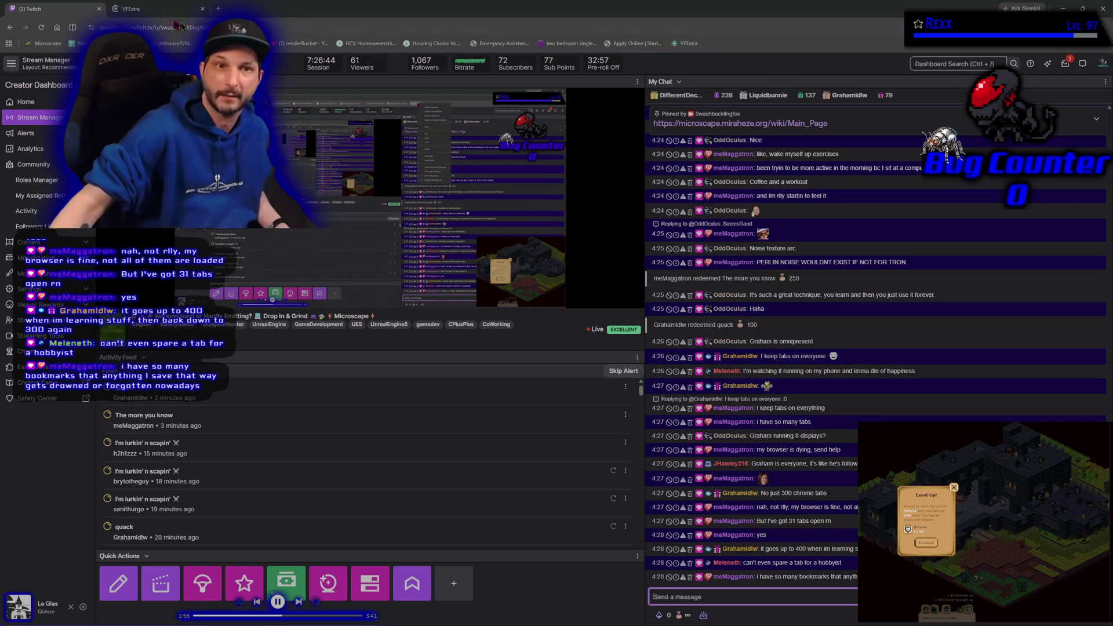
click(152, 11)
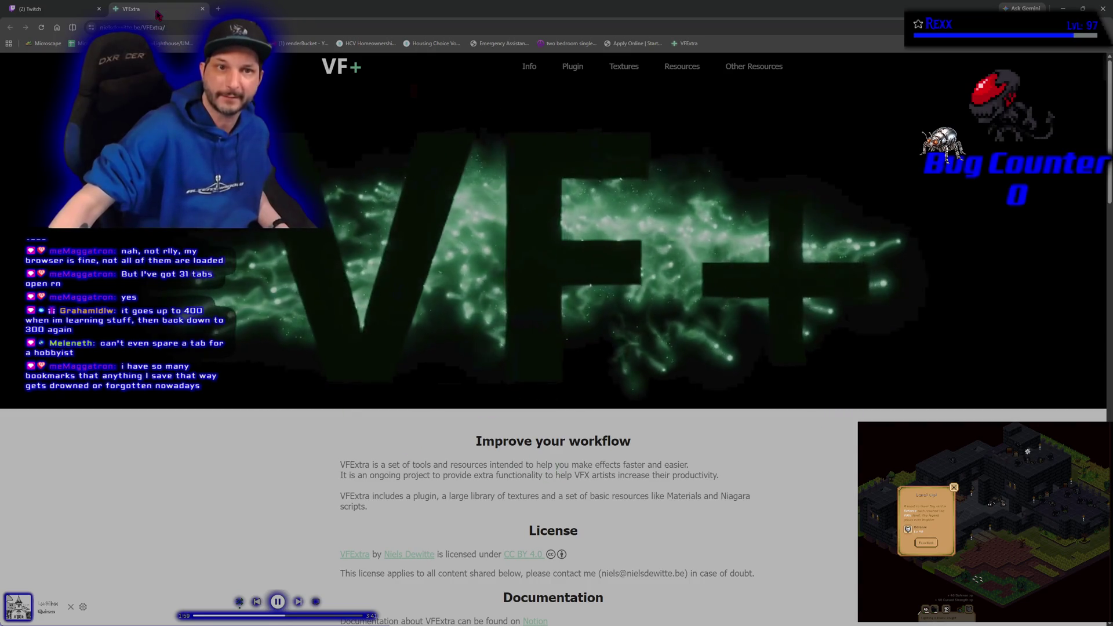
key(ctrl+w)
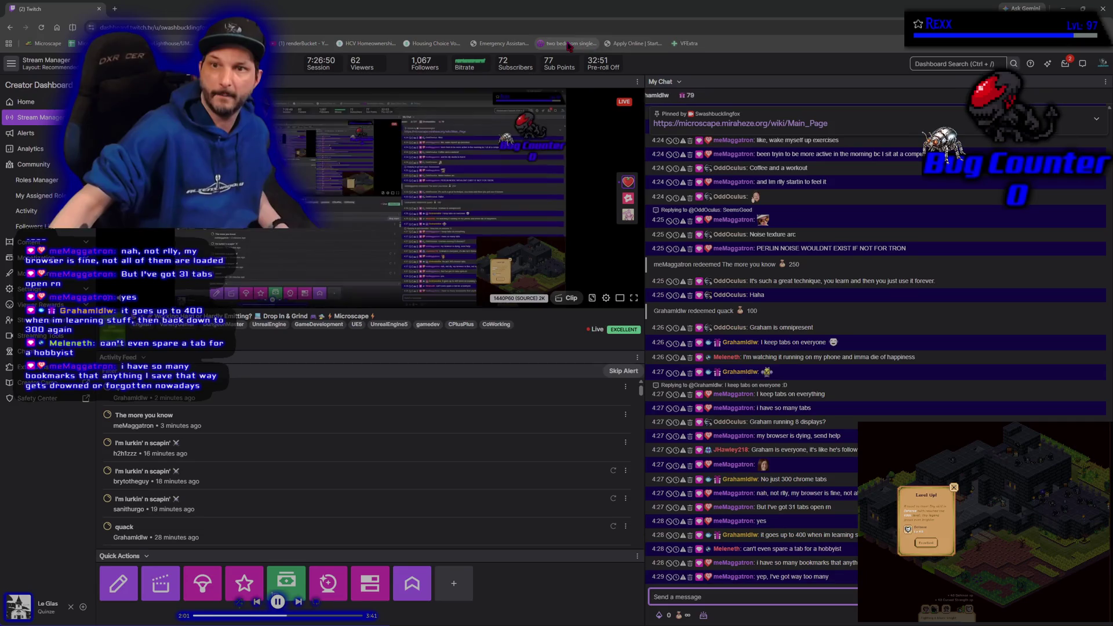
Step: Delete the two-bedroom single, Apply Online, emergency assistance, Housing Choice voucher and HCV homeownership bookmarks
right_click(569, 46)
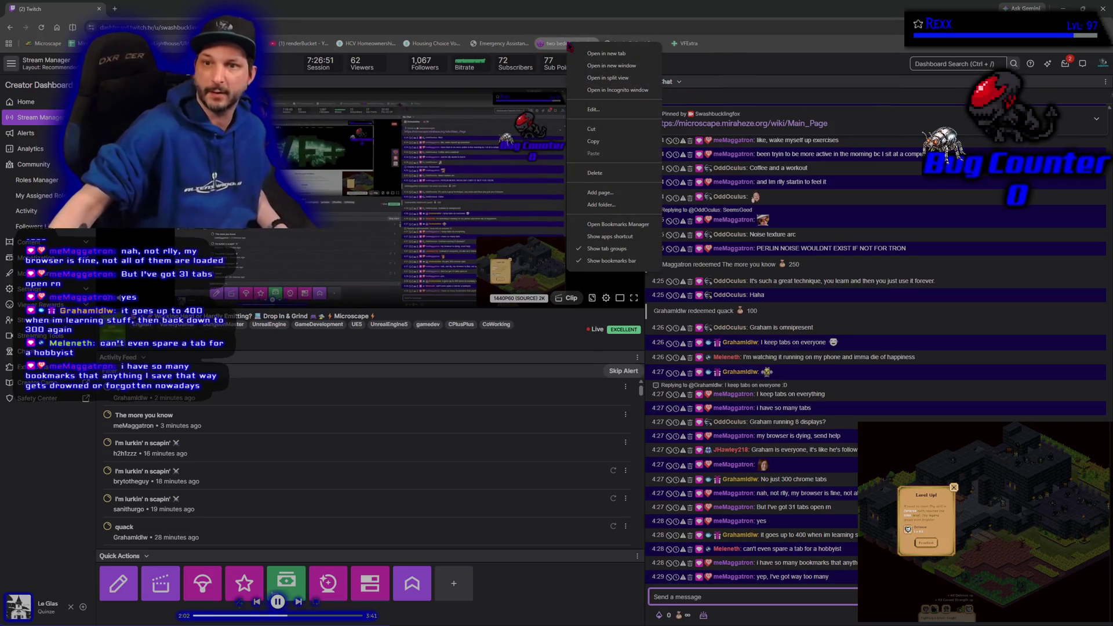
click(594, 173)
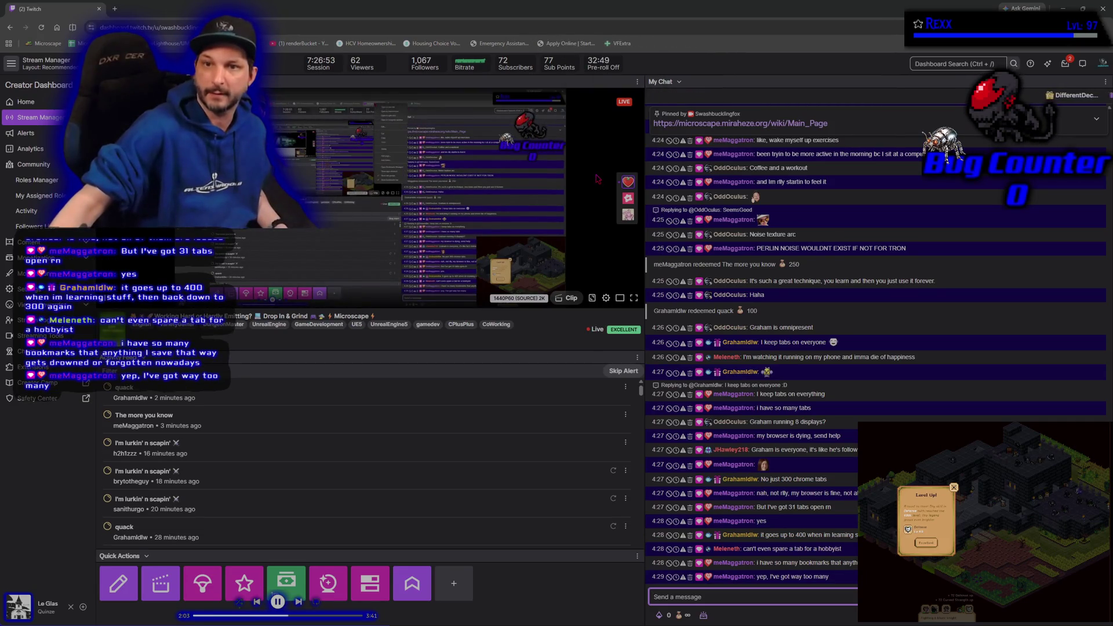
right_click(567, 46)
click(592, 175)
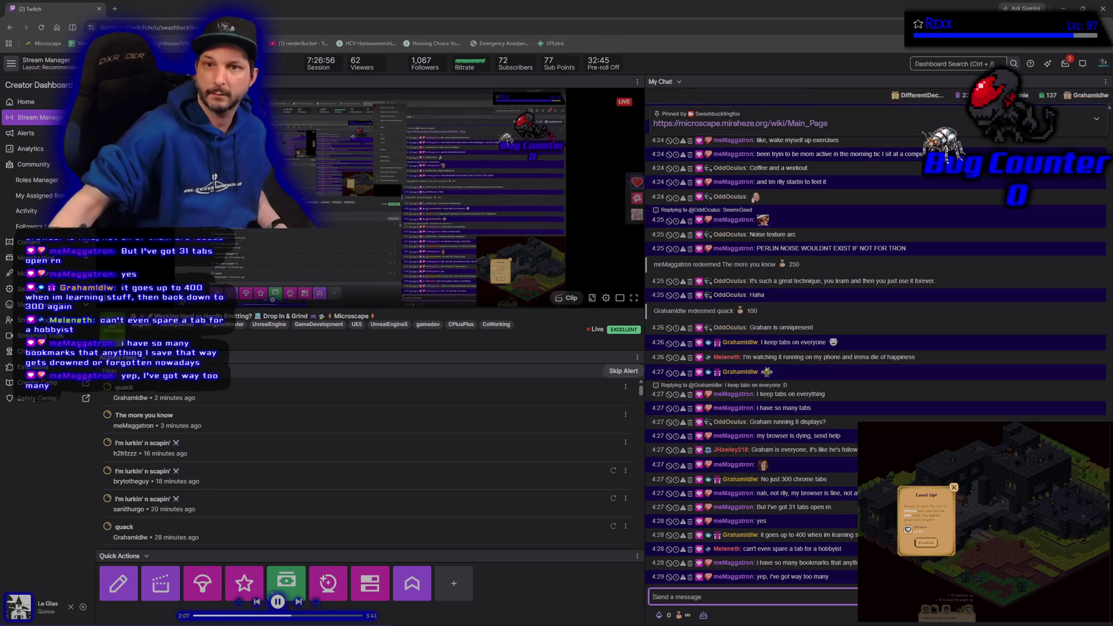
right_click(497, 44)
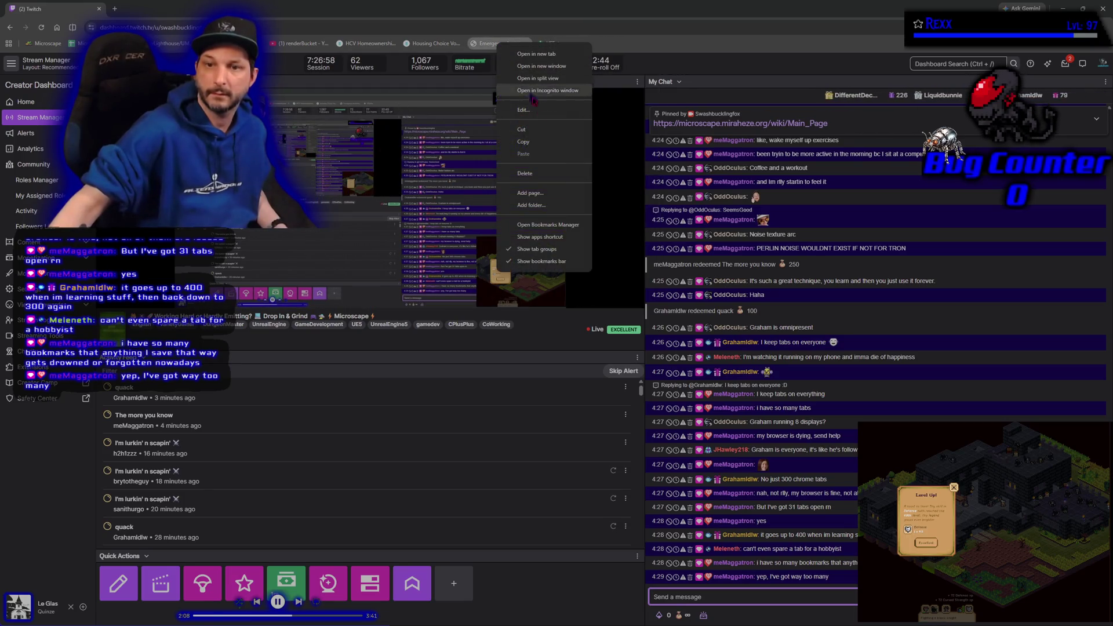
click(542, 173)
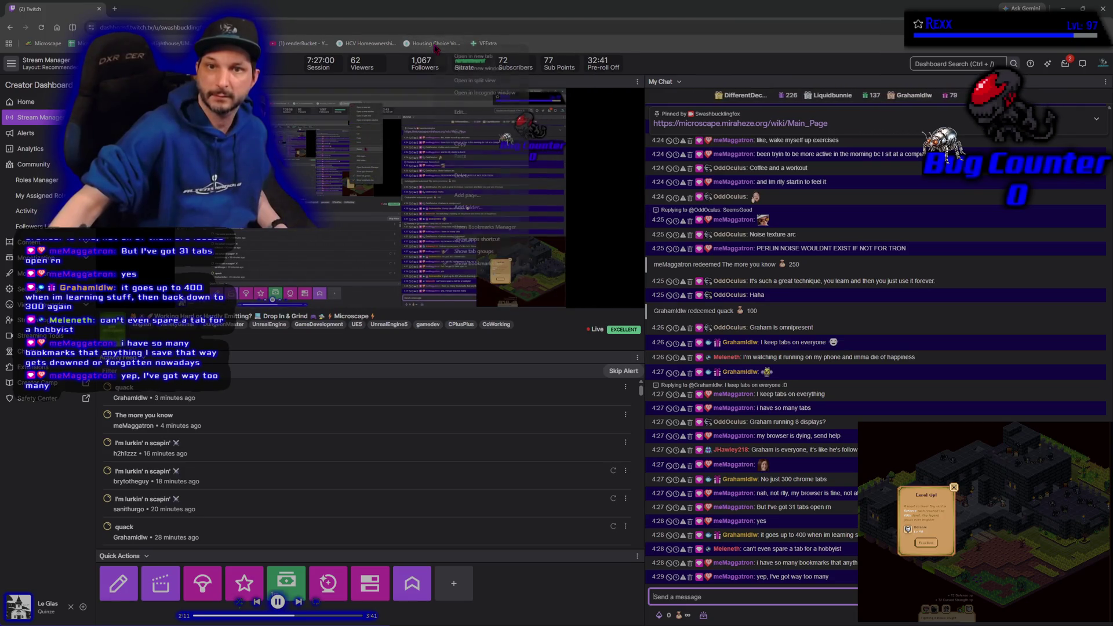
click(462, 175)
right_click(381, 47)
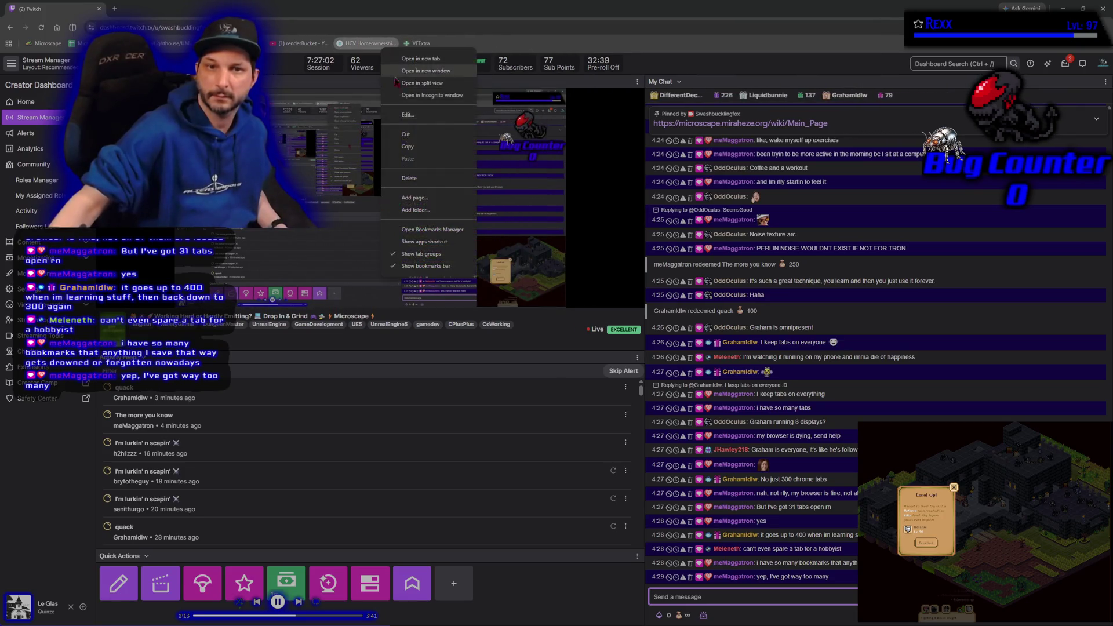
click(409, 178)
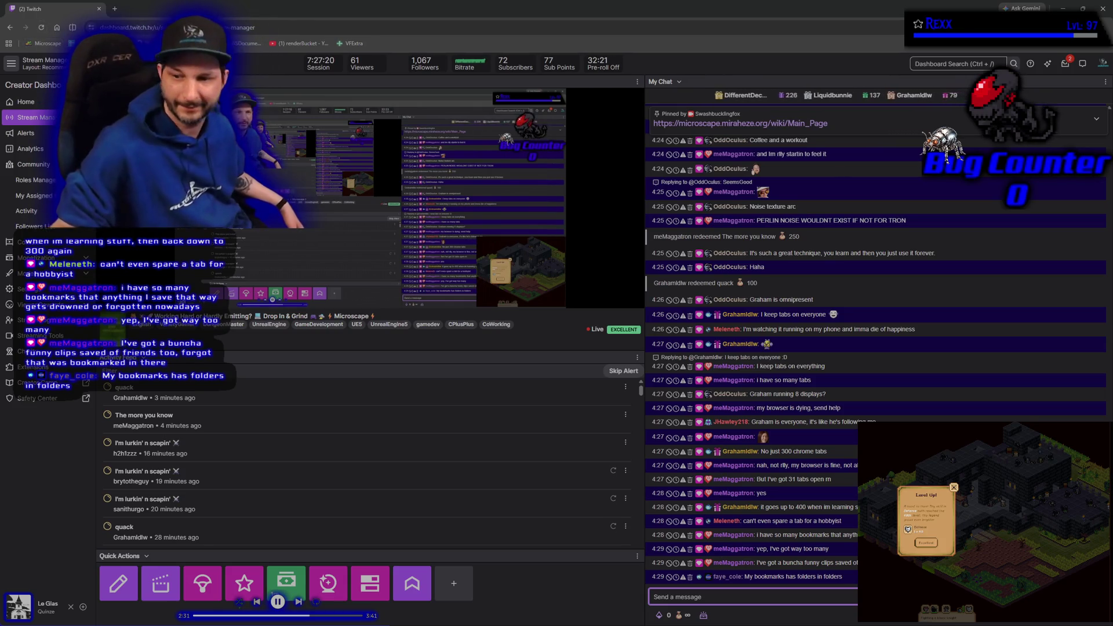
Step: Minimize the Twitch dashboard window with Super+Down
key(super+Down)
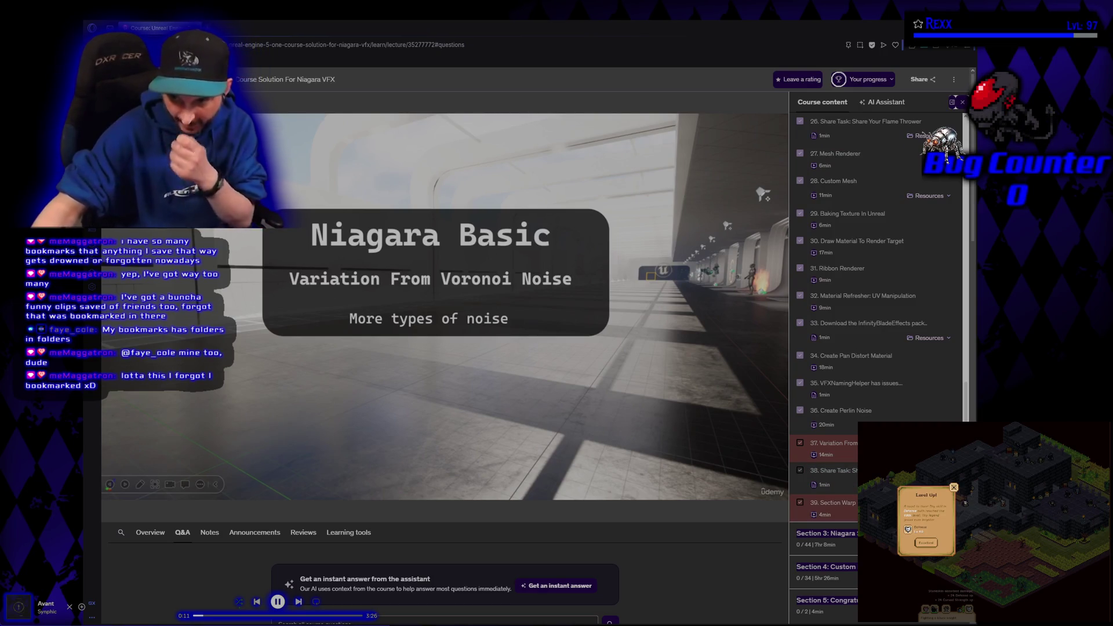
Step: Expand Section 3: Niagara Skill VFX in the Course content sidebar and scroll through its lectures
scroll(445, 290, down, 3)
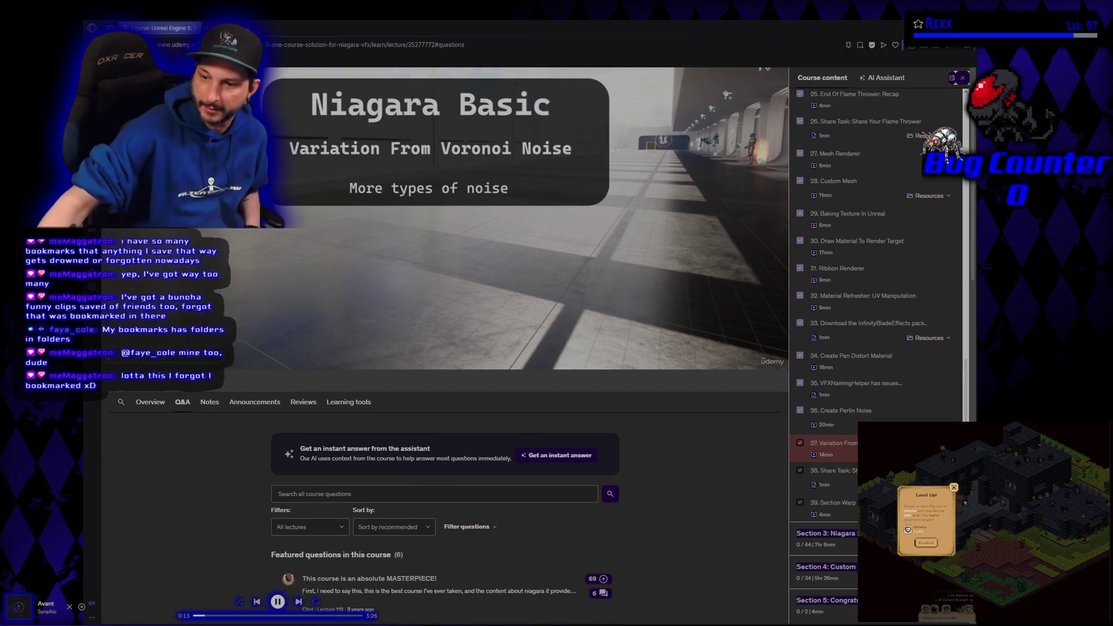
scroll(622, 518, up, 3)
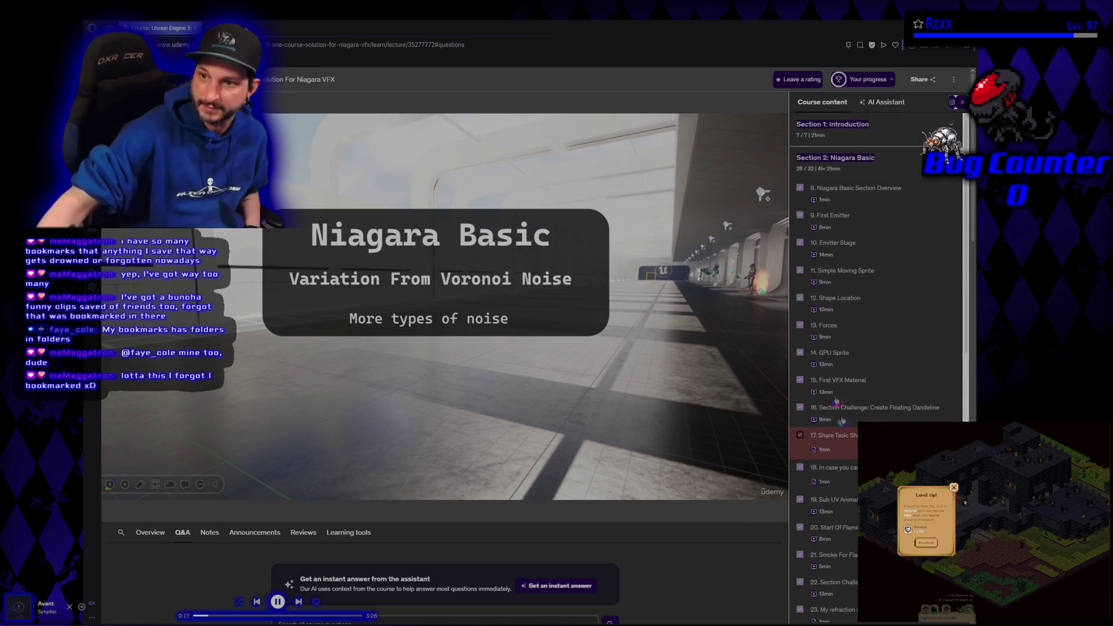
scroll(840, 354, down, 8)
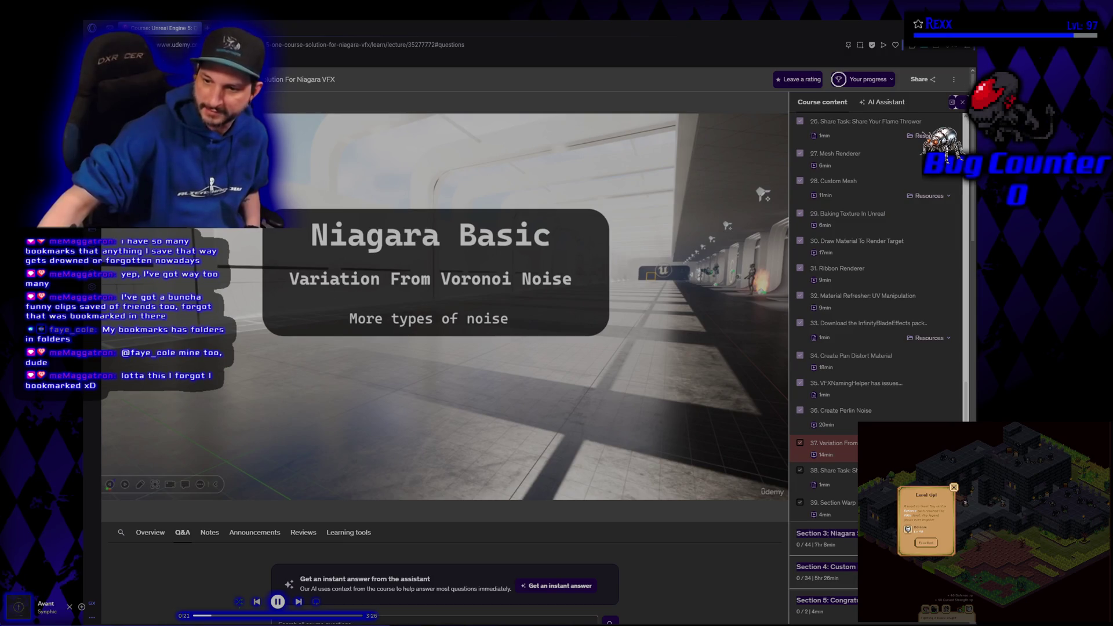
click(825, 533)
scroll(840, 354, down, 7)
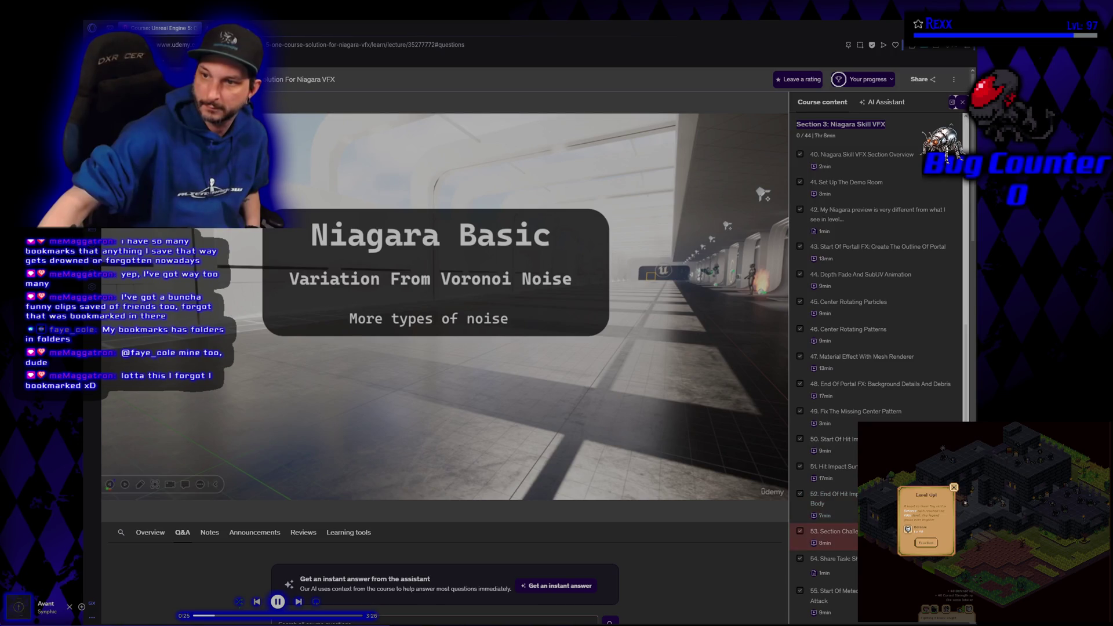
scroll(829, 463, down, 5)
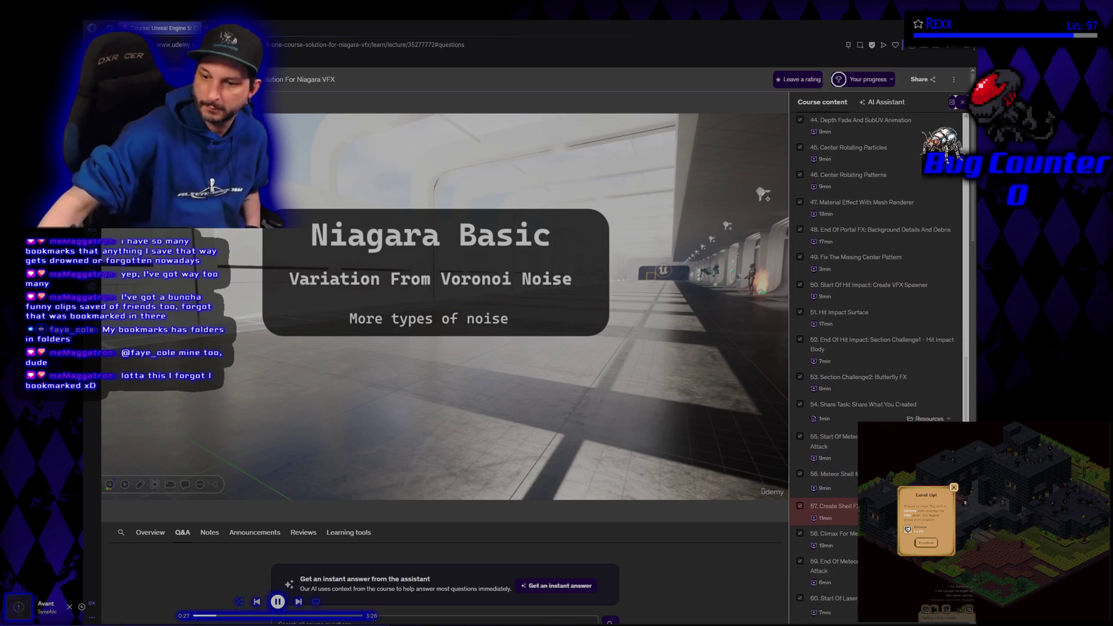
scroll(823, 420, down, 4)
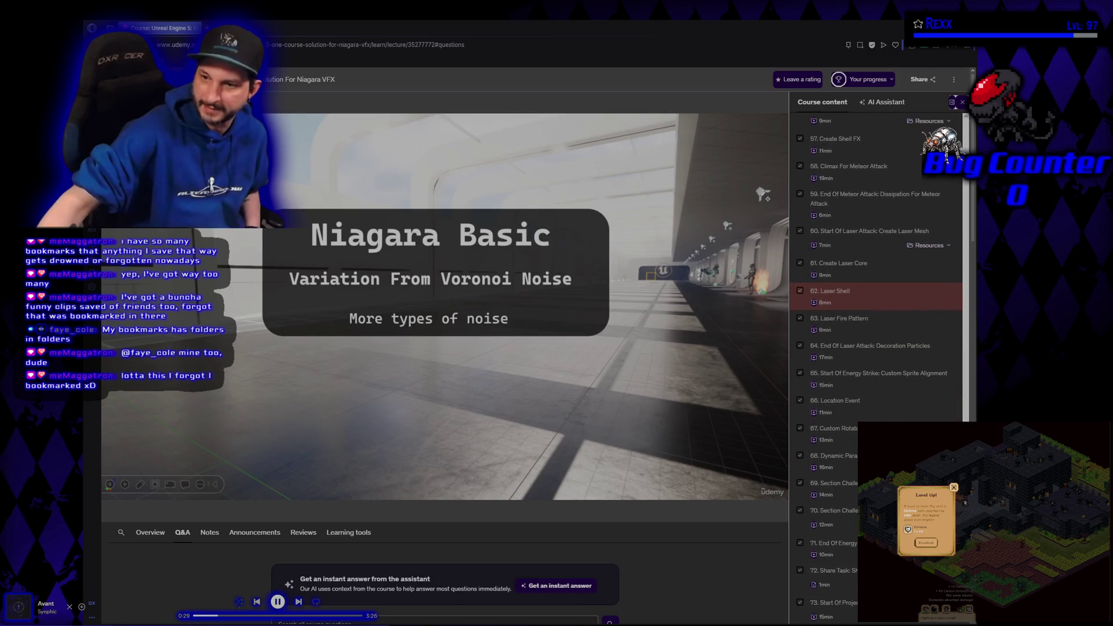
scroll(823, 510, down, 2)
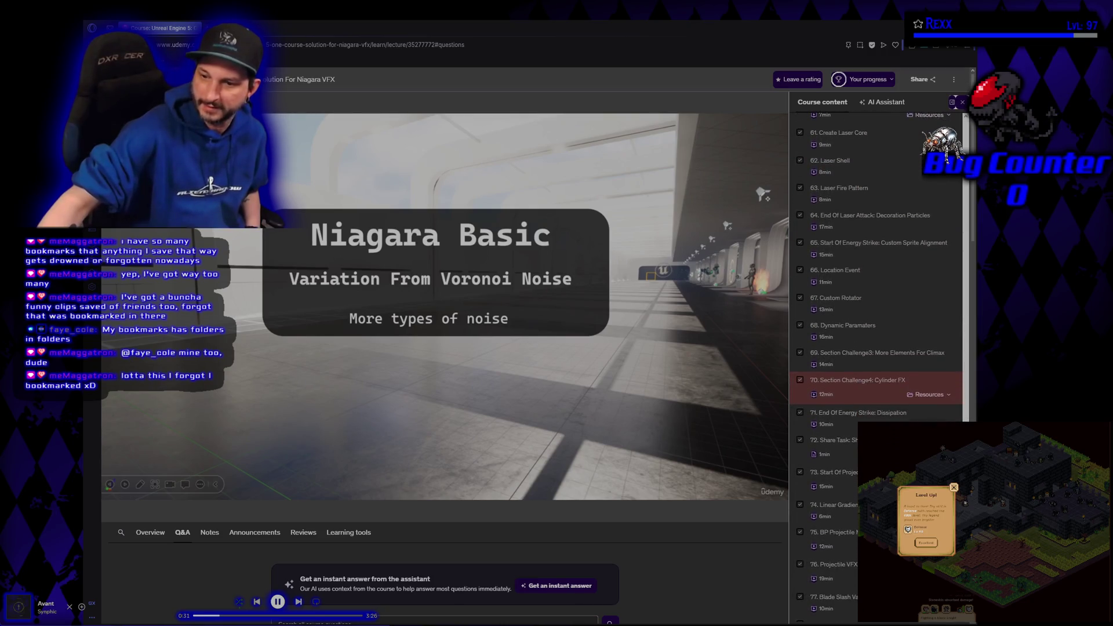
scroll(823, 510, down, 3)
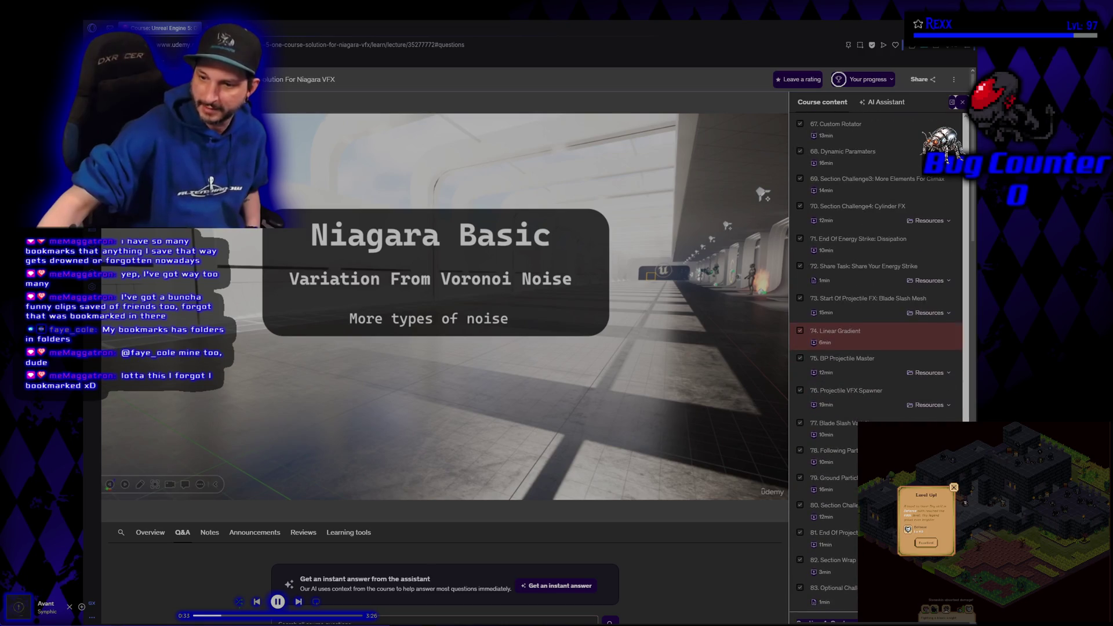
scroll(823, 507, up, 14)
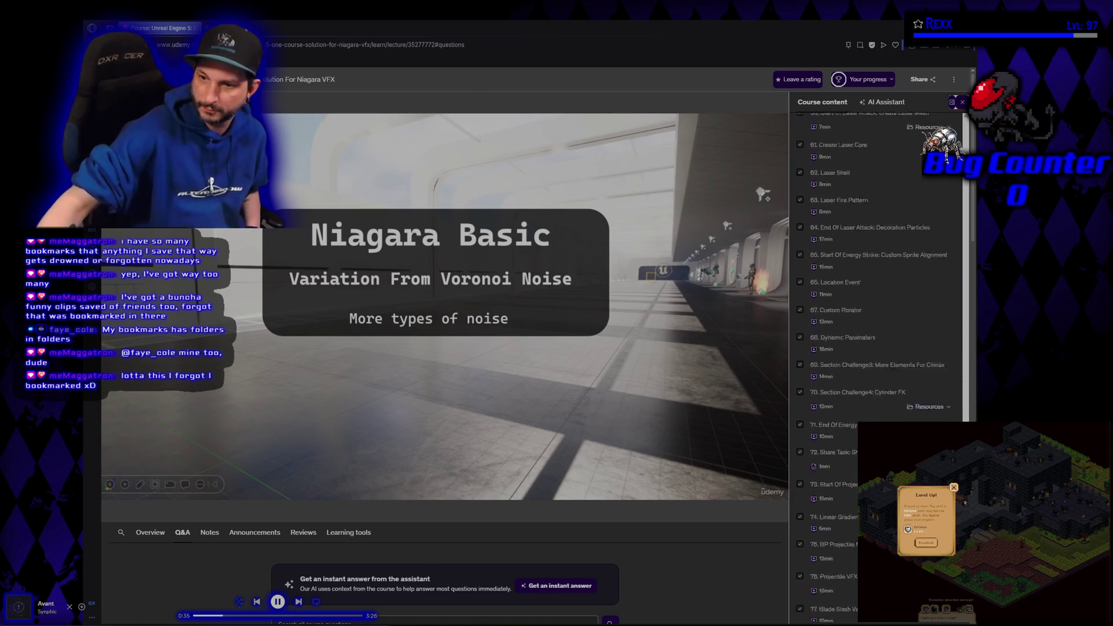
scroll(823, 504, up, 9)
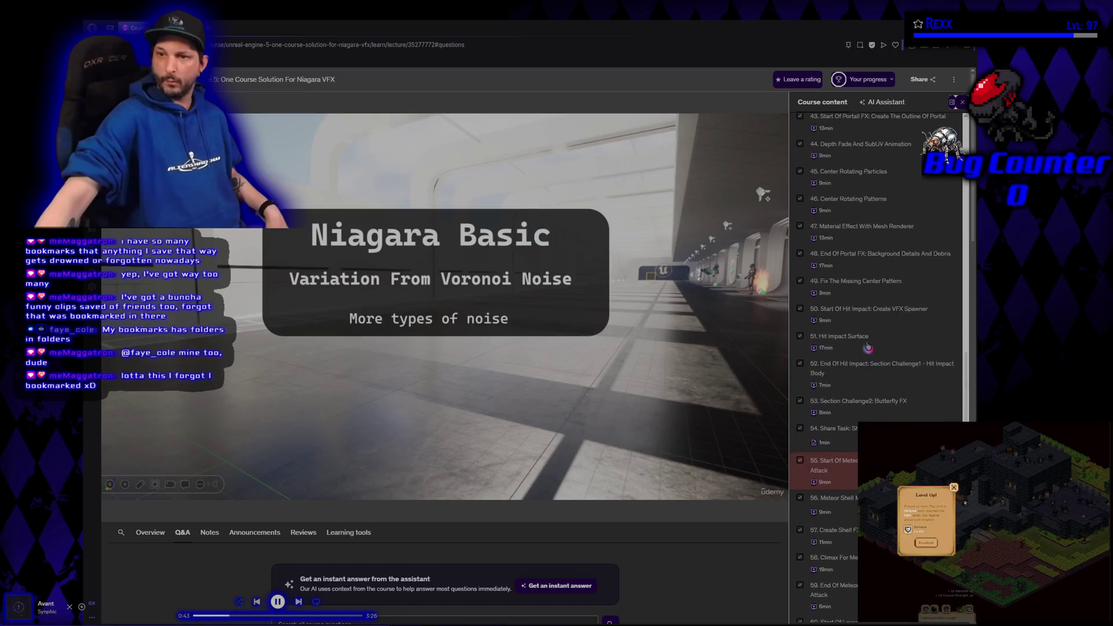
scroll(944, 303, up, 8)
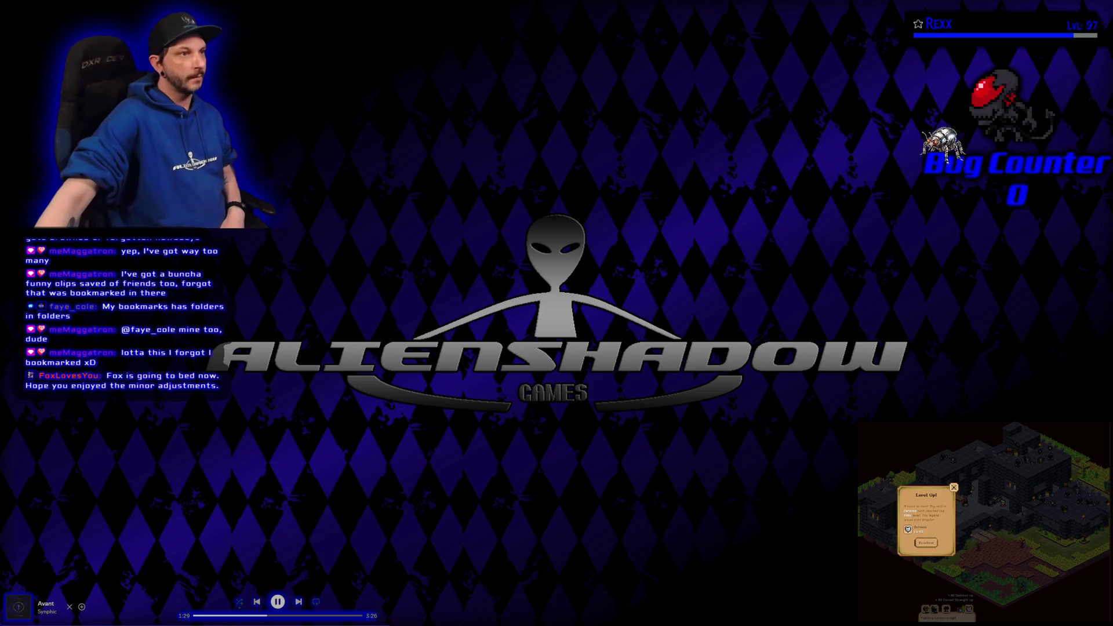
Step: Maximize the Microscape window and dismiss the Defense level-up notice with Indeed
drag(373, 153, 490, 94)
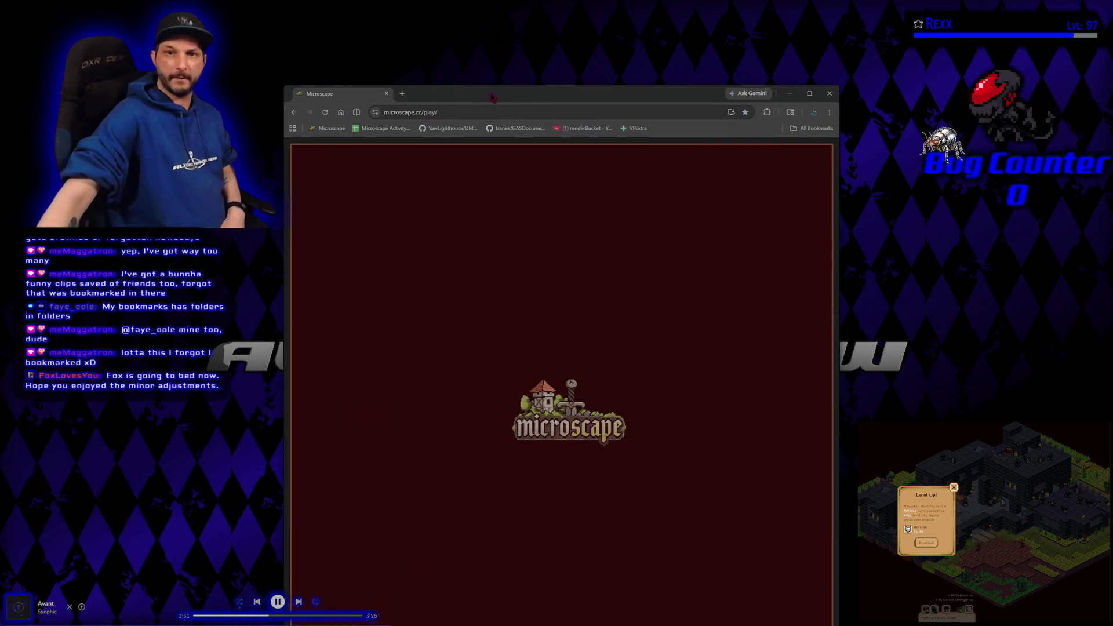
double_click(492, 95)
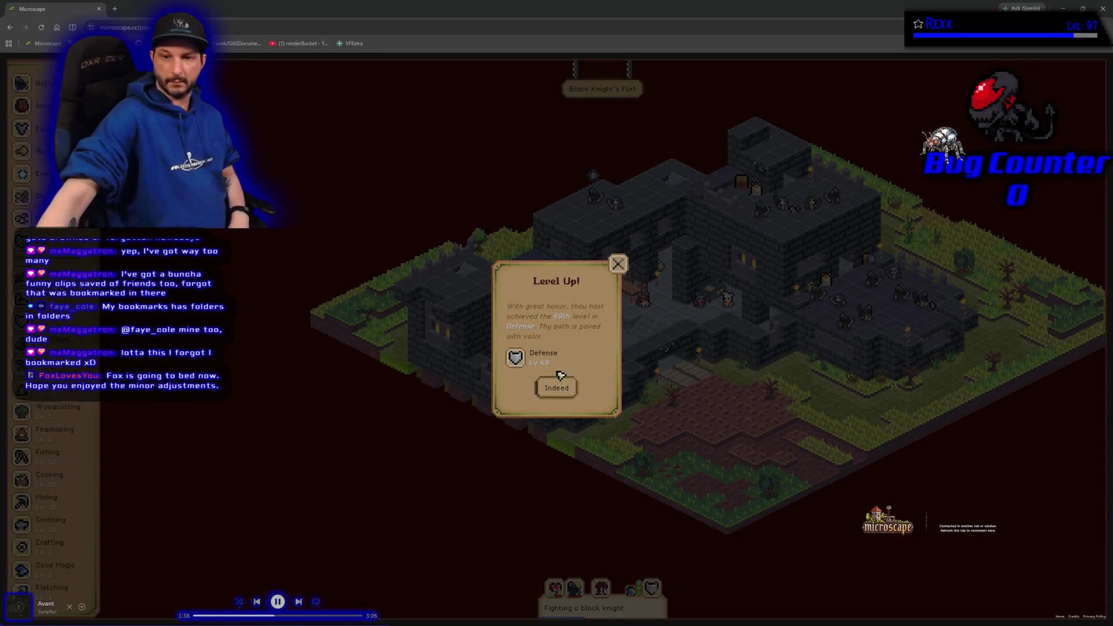
click(557, 383)
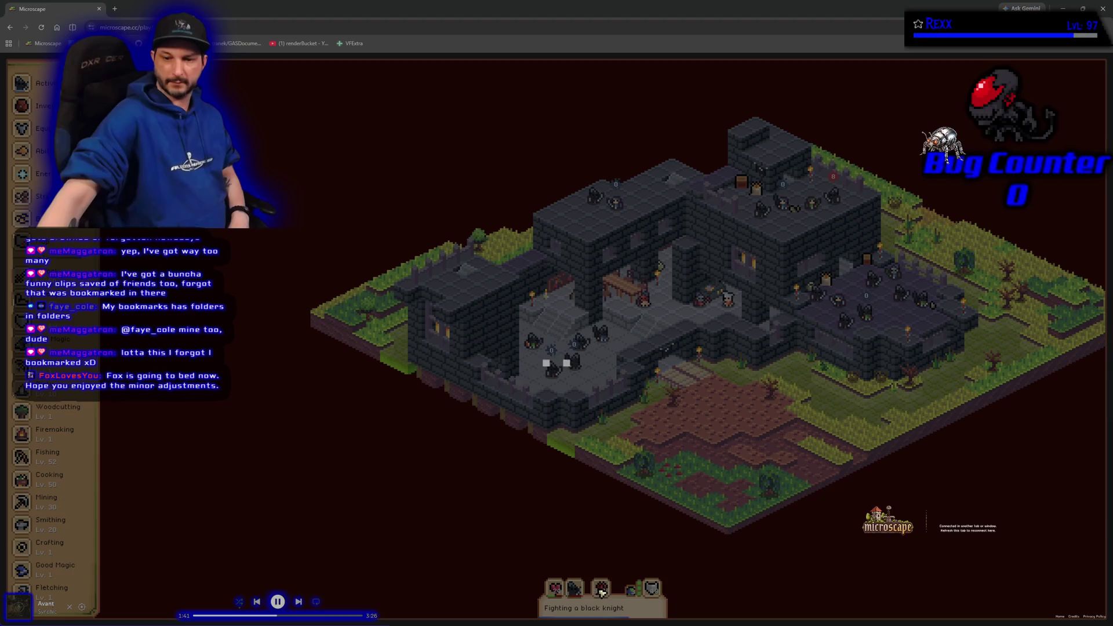
Step: Eat a lobster from the hotbar, check the carried items, then close the game tab
click(601, 590)
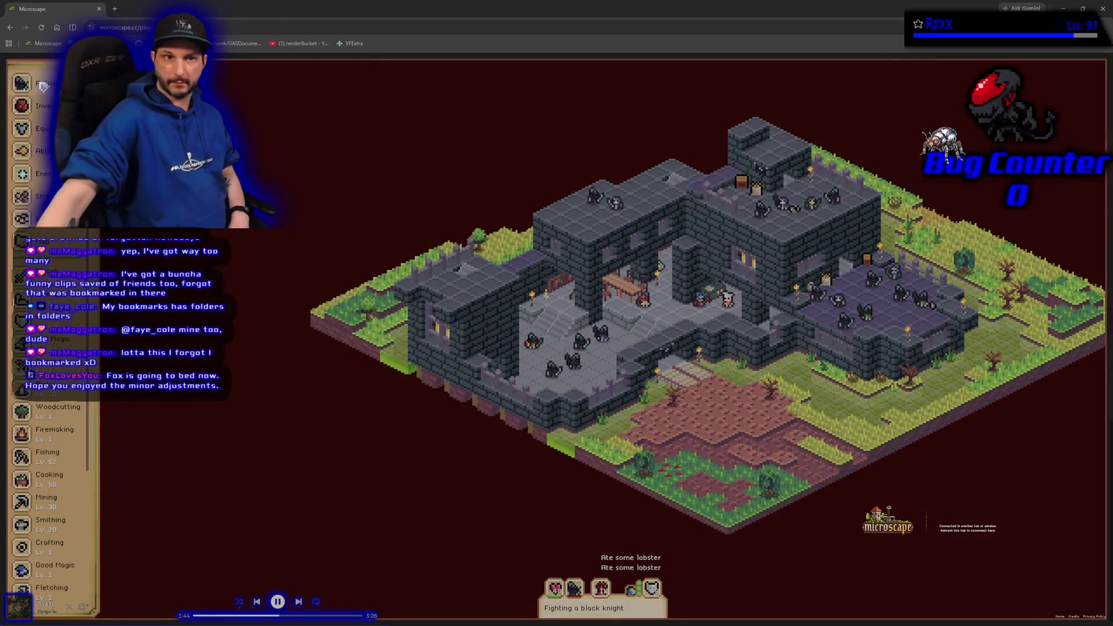
click(42, 87)
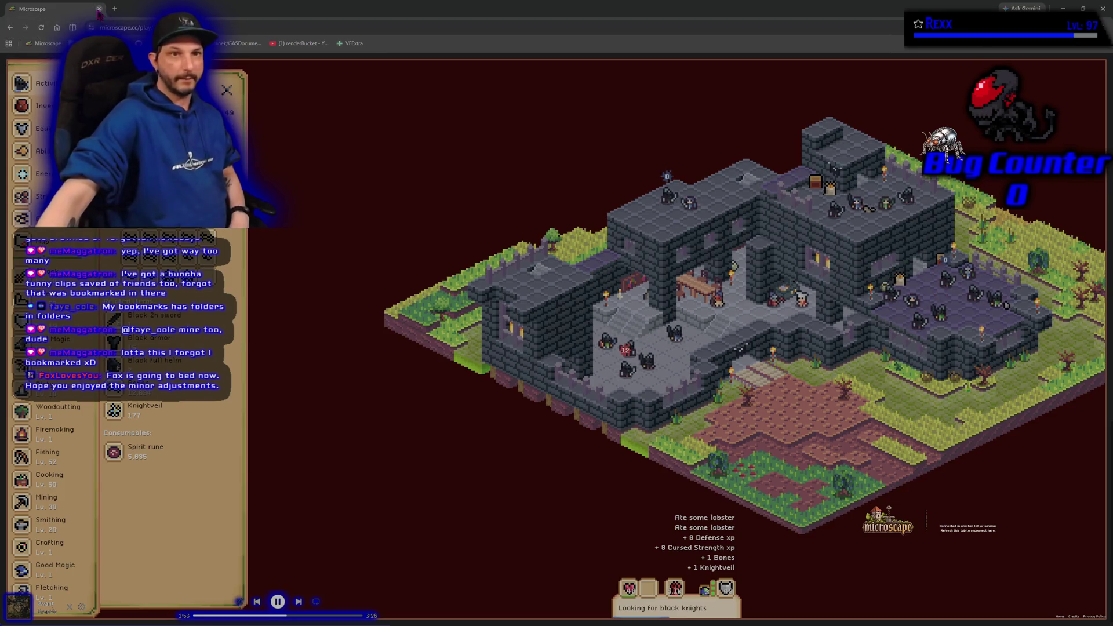
click(99, 11)
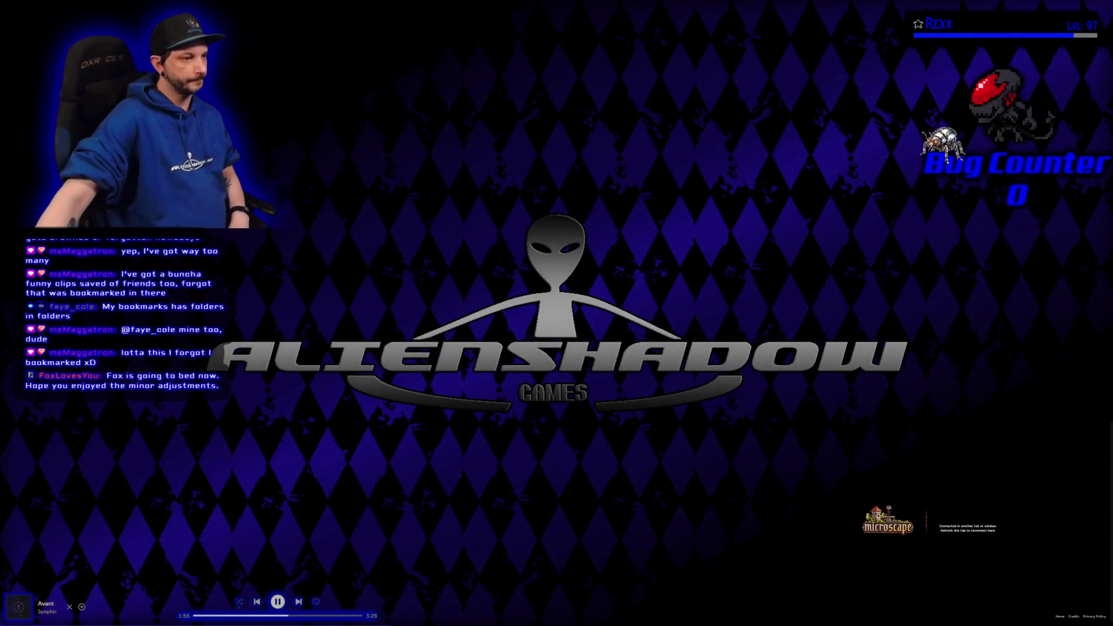